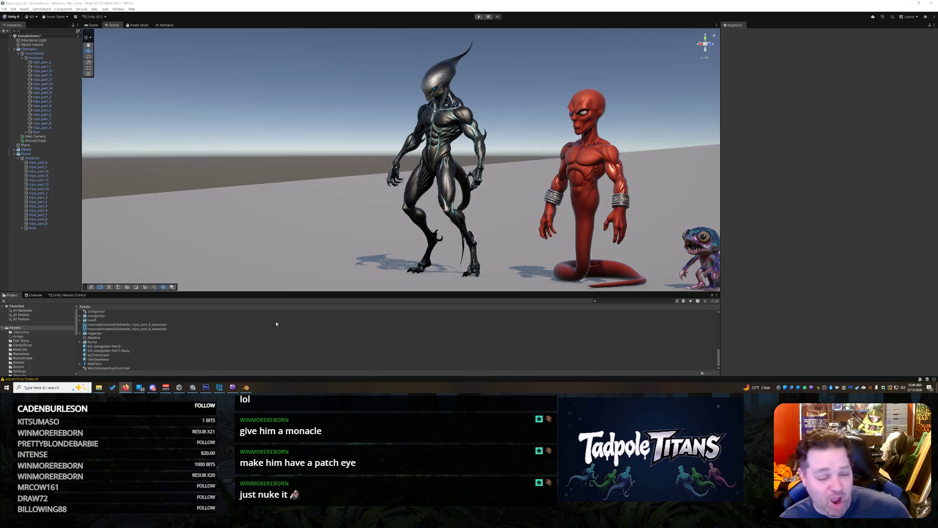
- Bring up the Firefox window with the Grok image and move it mostly off screen
{"action": "mouse_move", "coordinate": [130, 390]}
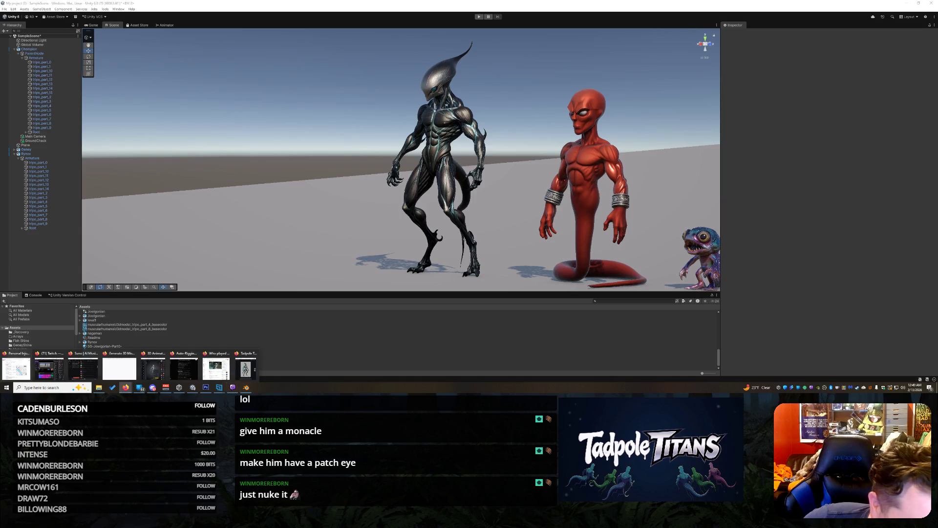
{"action": "left_click", "coordinate": [246, 367]}
{"action": "mouse_move", "coordinate": [262, 28]}
{"action": "left_mouse_down"}
{"action": "mouse_move", "coordinate": [243, 29]}
{"action": "mouse_move", "coordinate": [355, 65]}
{"action": "mouse_move", "coordinate": [0, 98]}
{"action": "mouse_move", "coordinate": [0, 117]}
{"action": "mouse_move", "coordinate": [351, 65]}
{"action": "mouse_move", "coordinate": [448, 34]}
{"action": "mouse_move", "coordinate": [754, 22]}
{"action": "left_mouse_up"}
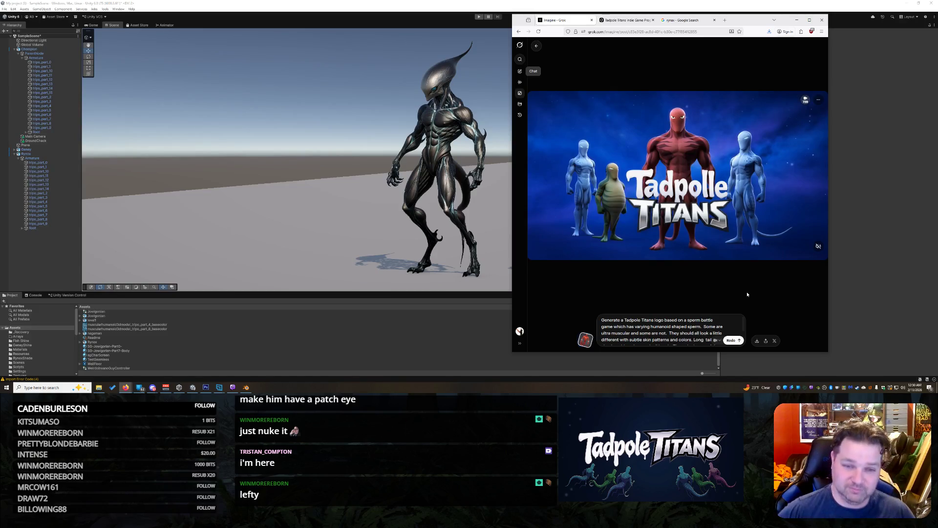
- Orbit and zoom out the Scene view so all three aliens face the camera
{"action": "left_click_drag", "start_coordinate": [250, 225], "coordinate": [295, 226]}
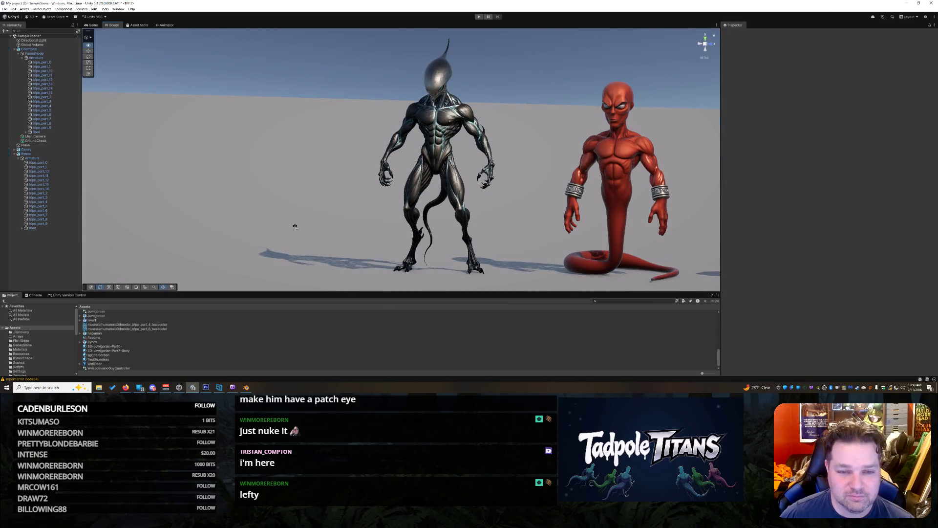
{"action": "scroll", "coordinate": [314, 218], "scroll_direction": "down", "scroll_amount": 3}
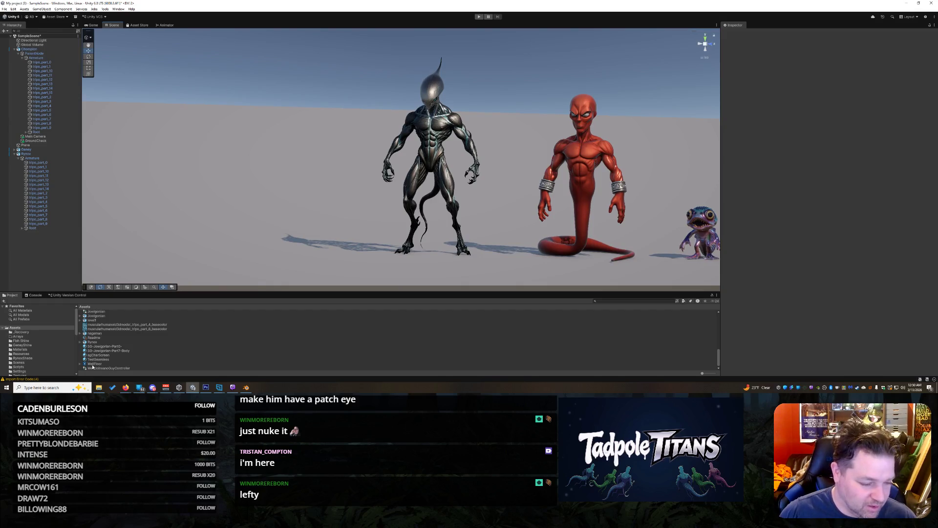
{"action": "left_click", "coordinate": [88, 387]}
- Launch Snipping Tool from Start search and capture the area around the silver alien
{"action": "type", "text": "sn"}
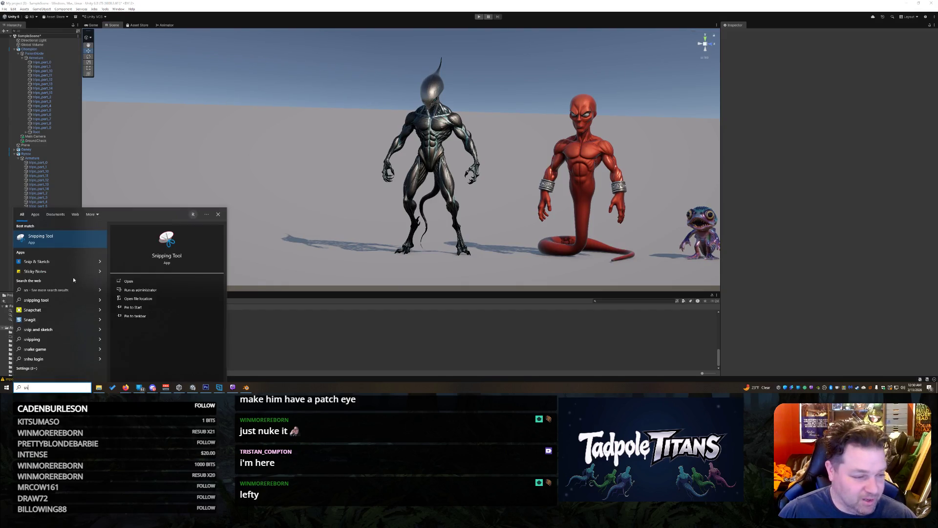
{"action": "left_click", "coordinate": [66, 241]}
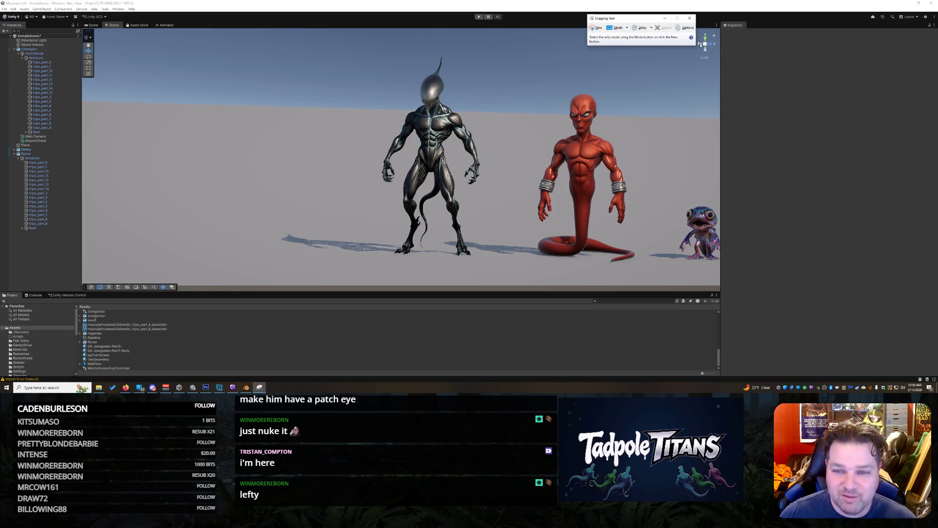
{"action": "left_click", "coordinate": [609, 30]}
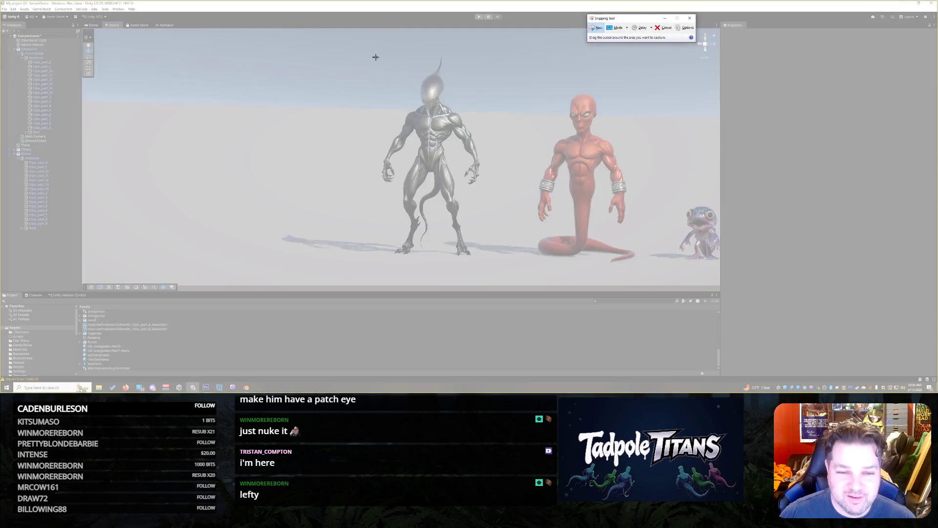
{"action": "left_click_drag", "start_coordinate": [352, 49], "coordinate": [506, 272]}
- Copy the capture and close Snipping Tool without saving
{"action": "right_click", "coordinate": [446, 117]}
{"action": "left_click", "coordinate": [459, 126]}
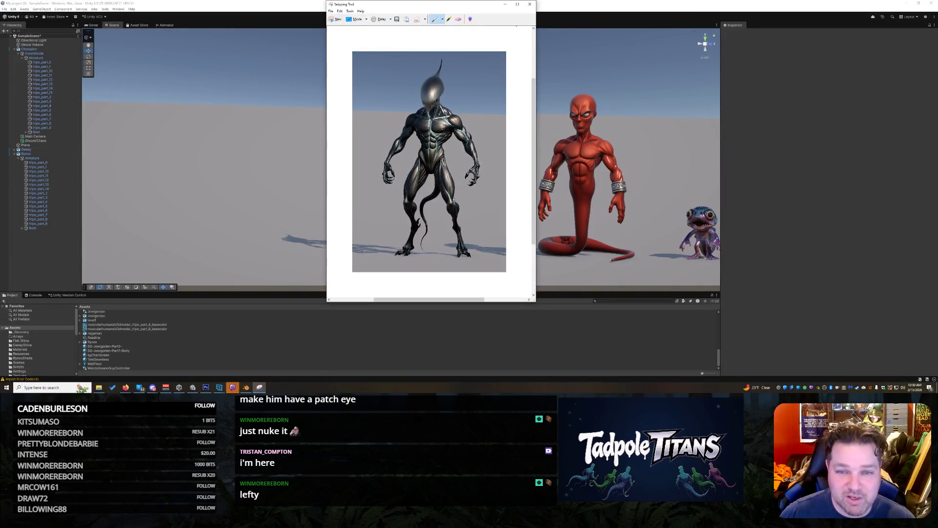
{"action": "left_click", "coordinate": [530, 4]}
{"action": "left_click", "coordinate": [460, 157]}
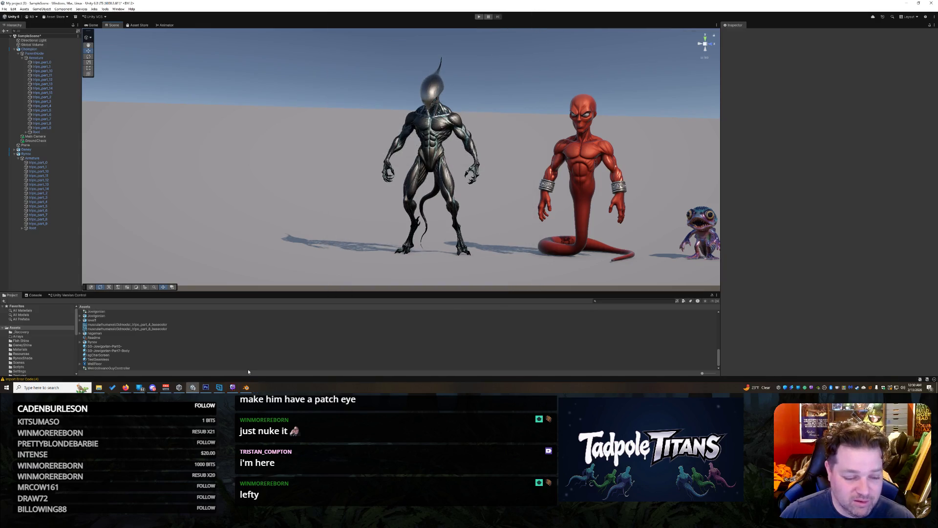
- Bring the Grok browser forward, widen it, and open the silver alien image's post
{"action": "mouse_move", "coordinate": [125, 387]}
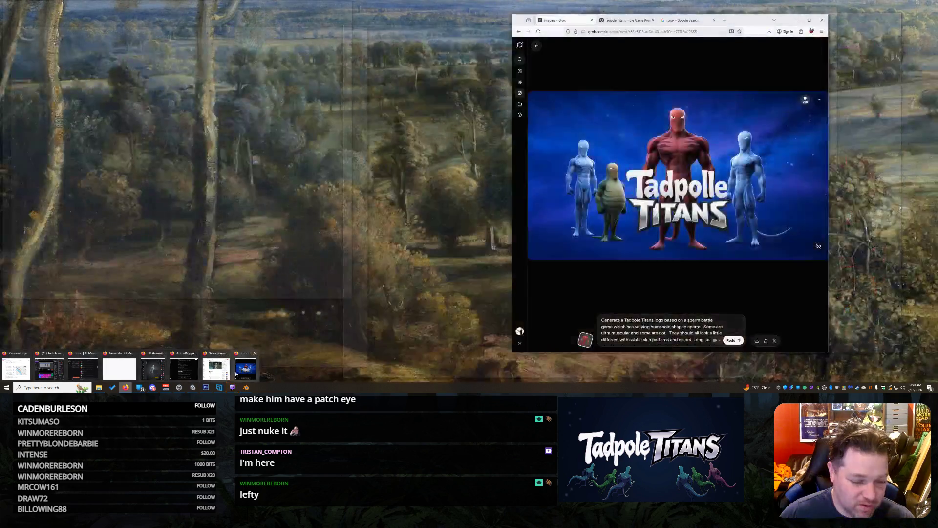
{"action": "left_click", "coordinate": [246, 369]}
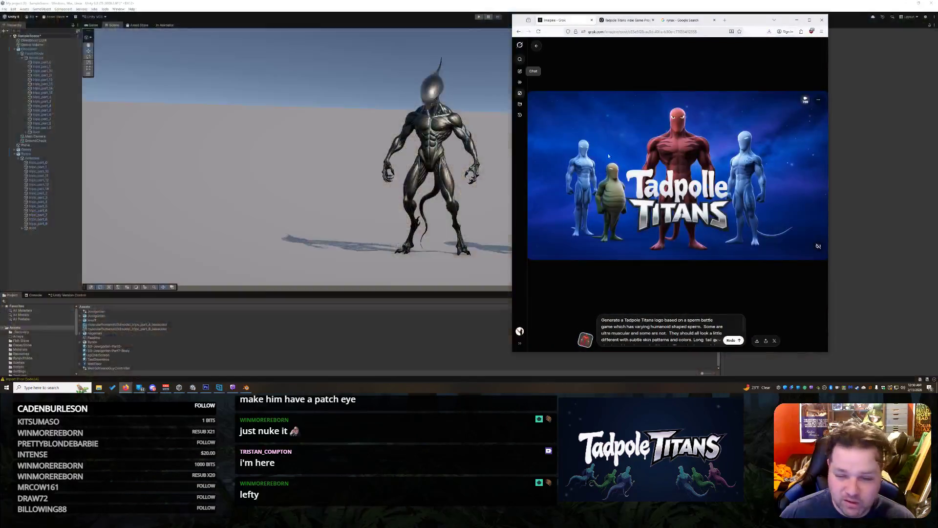
{"action": "left_click_drag", "start_coordinate": [511, 103], "coordinate": [355, 103]}
{"action": "left_click", "coordinate": [378, 45]}
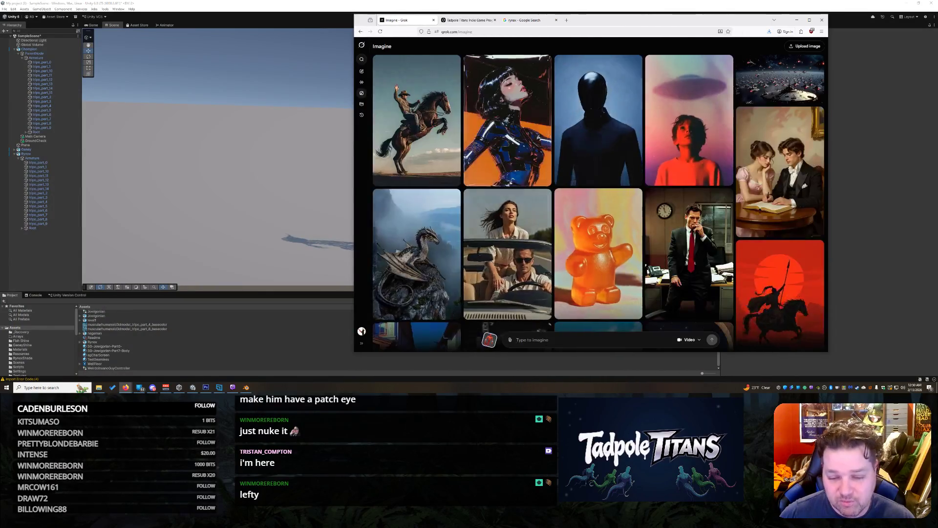
{"action": "left_click", "coordinate": [546, 342]}
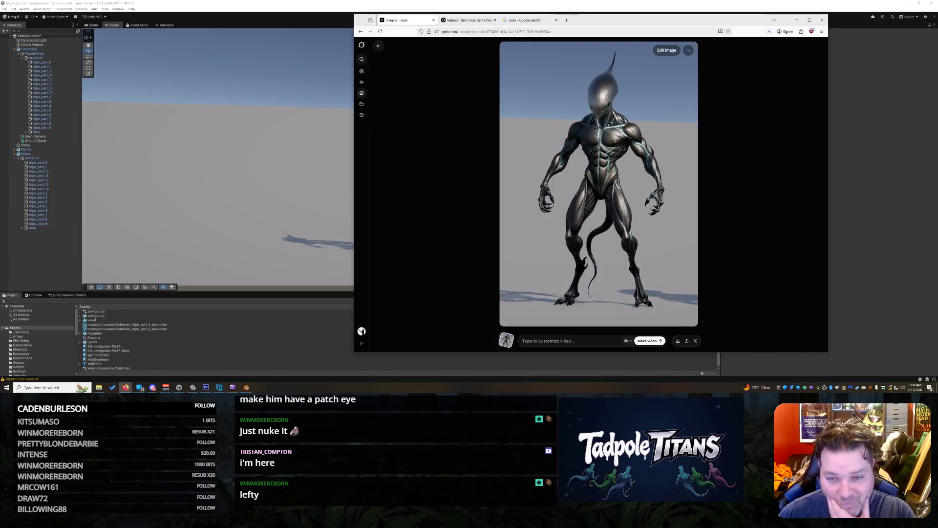
- Describe Rynox as a telekinetic tadpole titan, a sperm-battling monster, in the prompt box
{"action": "type", "text": "This"}
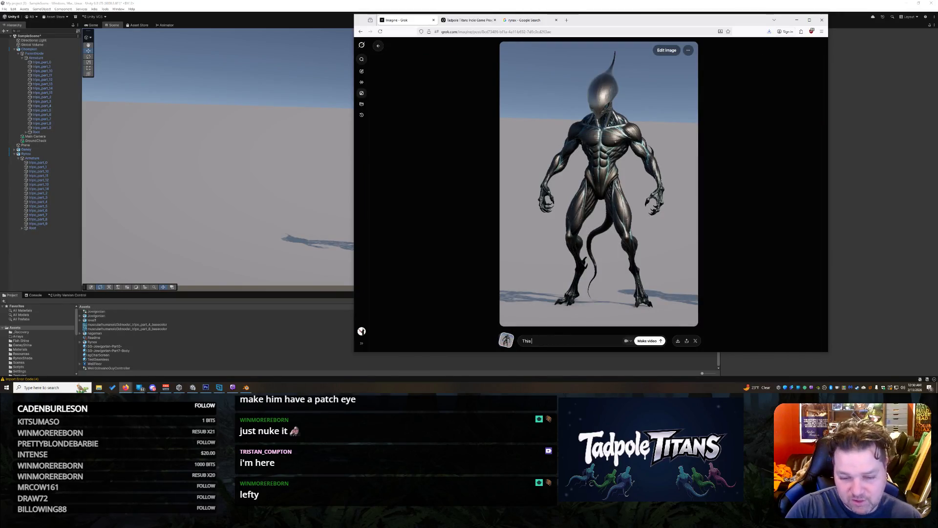
{"action": "type", "text": " is aRynox"}
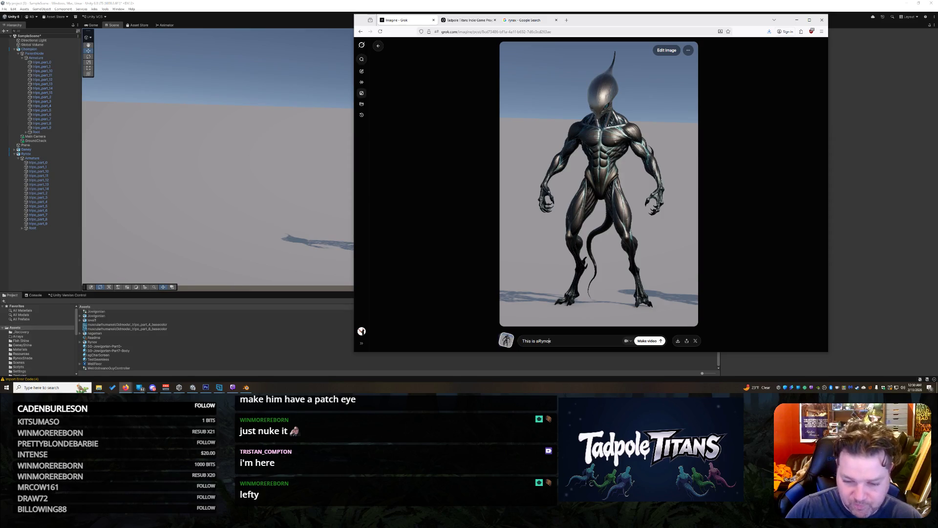
{"action": "key", "text": "BackSpace"}
{"action": "key", "text": "BackSpace"}
{"action": "key", "text": "BackSpace"}
{"action": "type", "text": "Rynox."}
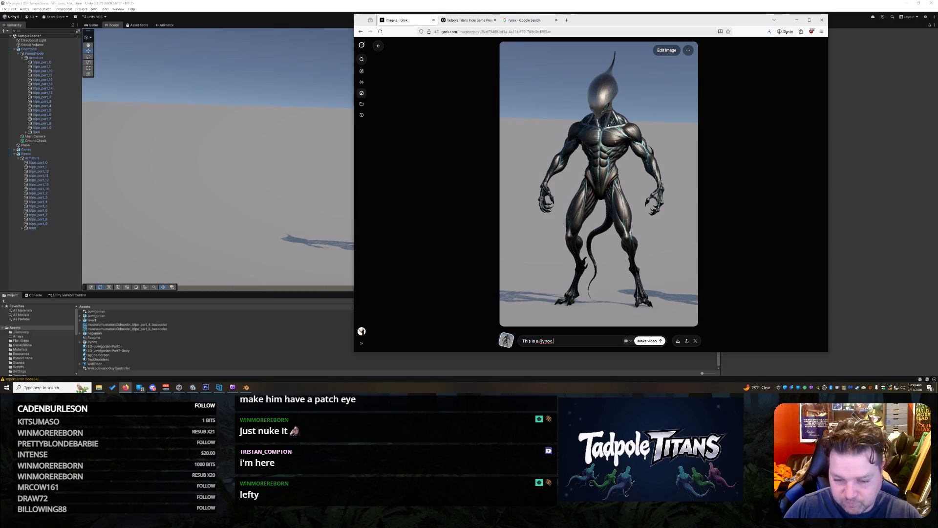
{"action": "type", "text": " He is a tad"}
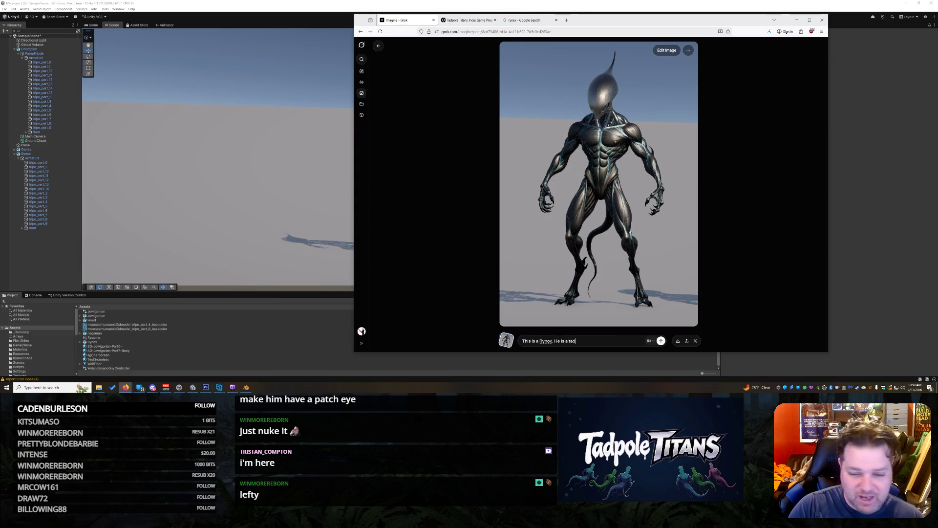
{"action": "type", "text": "pole titan"}
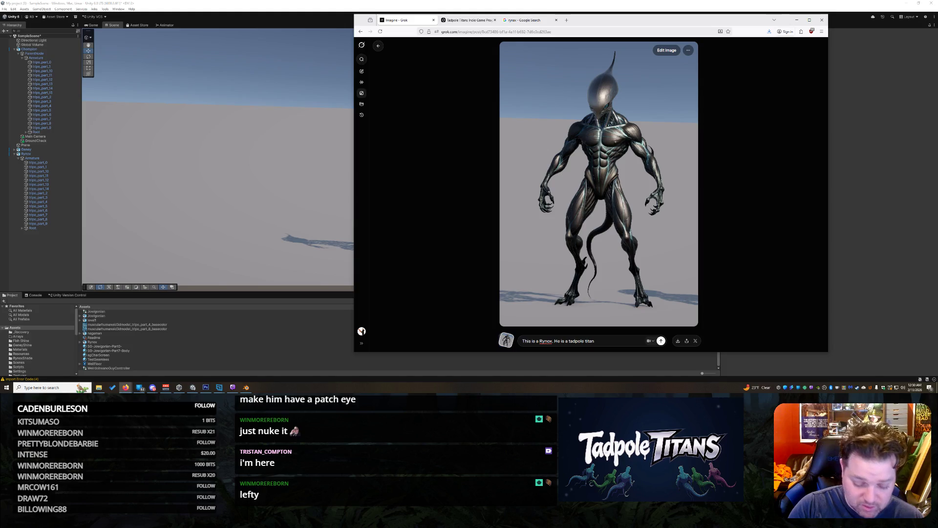
{"action": "type", "text": ". Sop"}
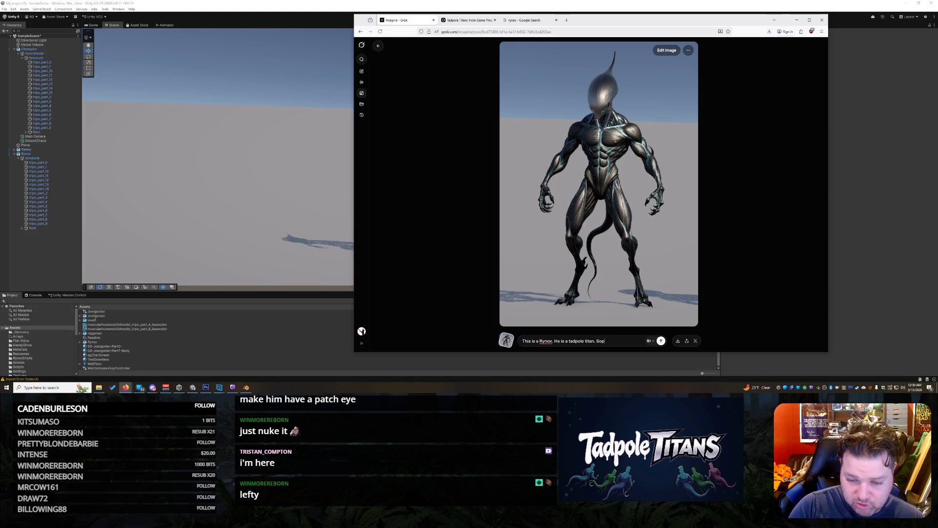
{"action": "key", "text": "BackSpace"}
{"action": "key", "text": "BackSpace"}
{"action": "key", "text": "BackSpace"}
{"action": "key", "text": "BackSpace"}
{"action": "key", "text": "BackSpace"}
{"action": "type", "text": ", sper"}
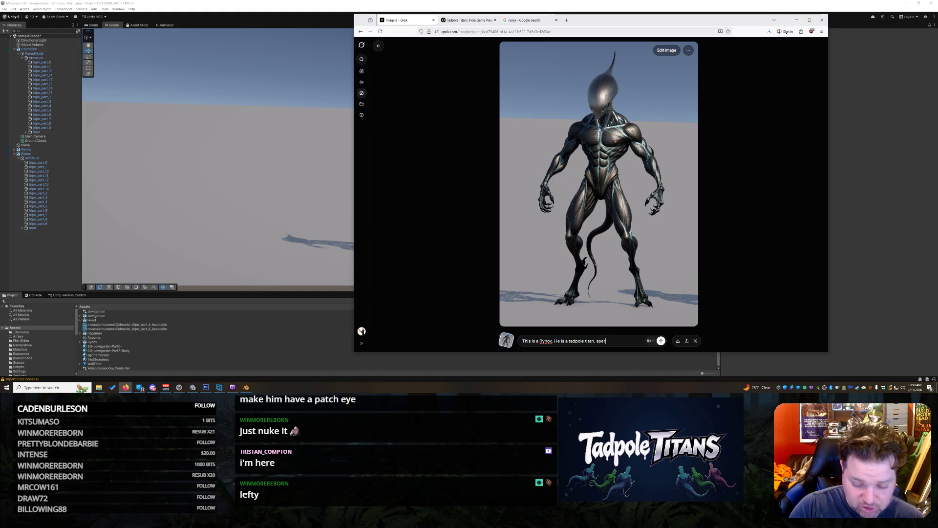
{"action": "type", "text": "m battling monster."}
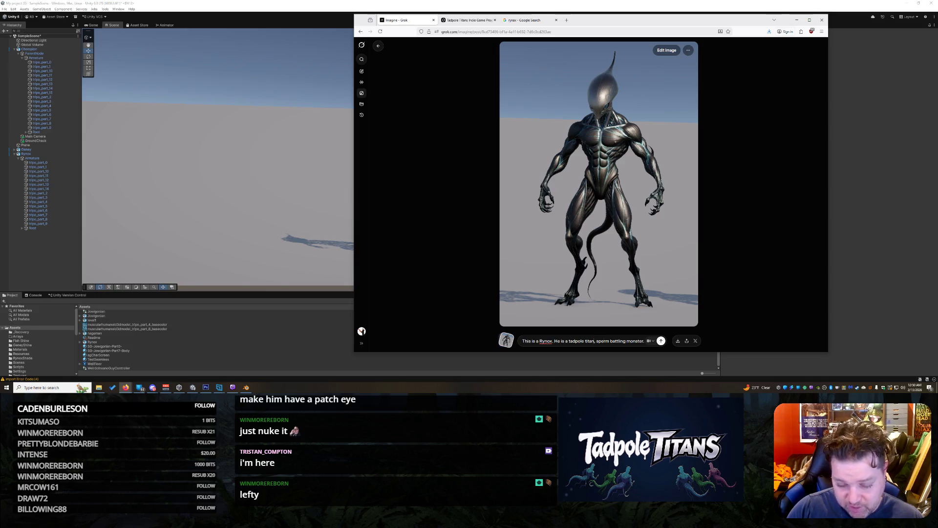
{"action": "type", "text": "which is a "}
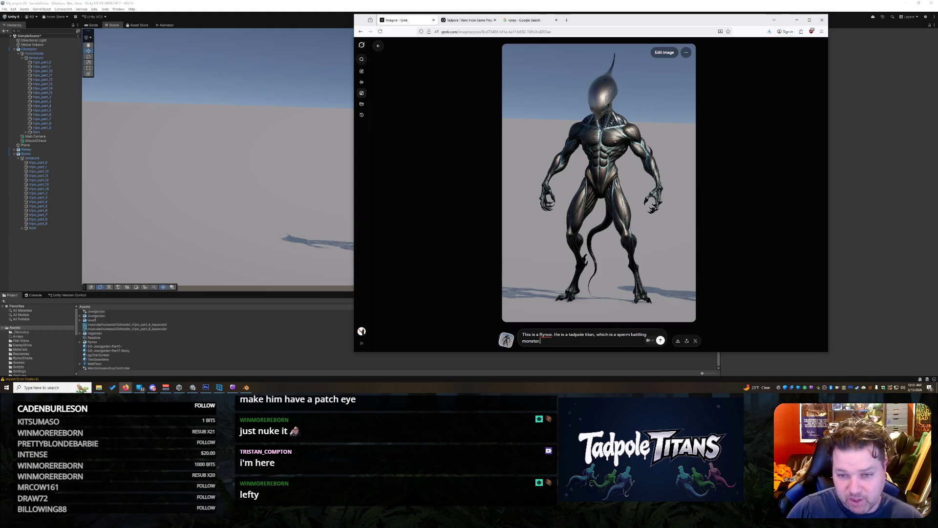
{"action": "type", "text": "He"}
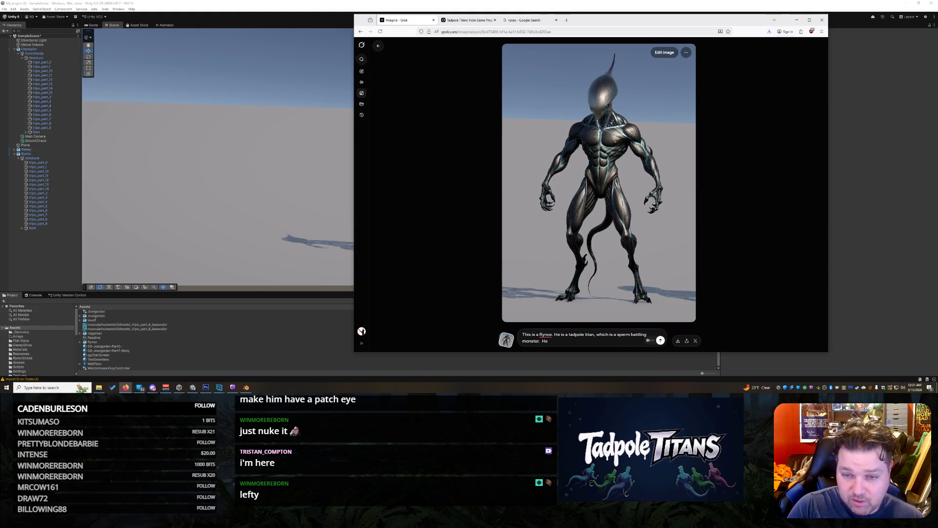
{"action": "type", "text": " teleph"}
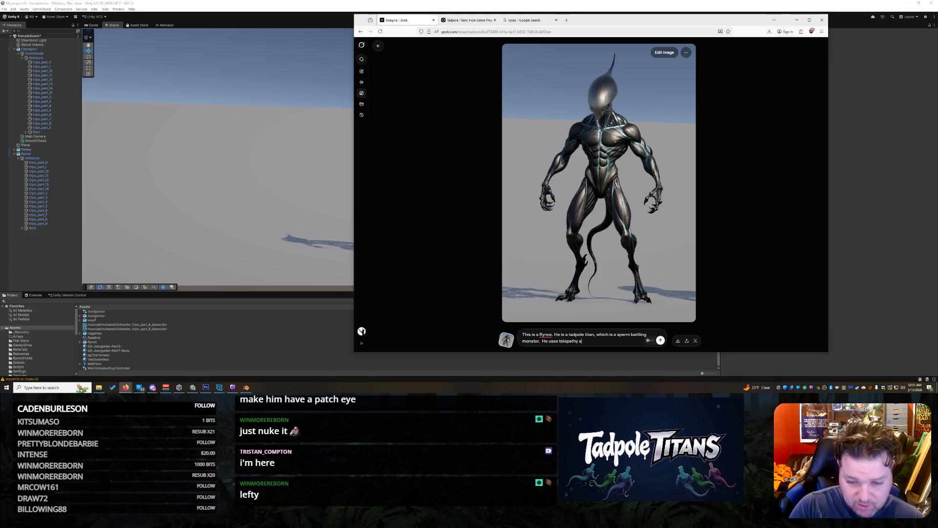
{"action": "type", "text": "ken"}
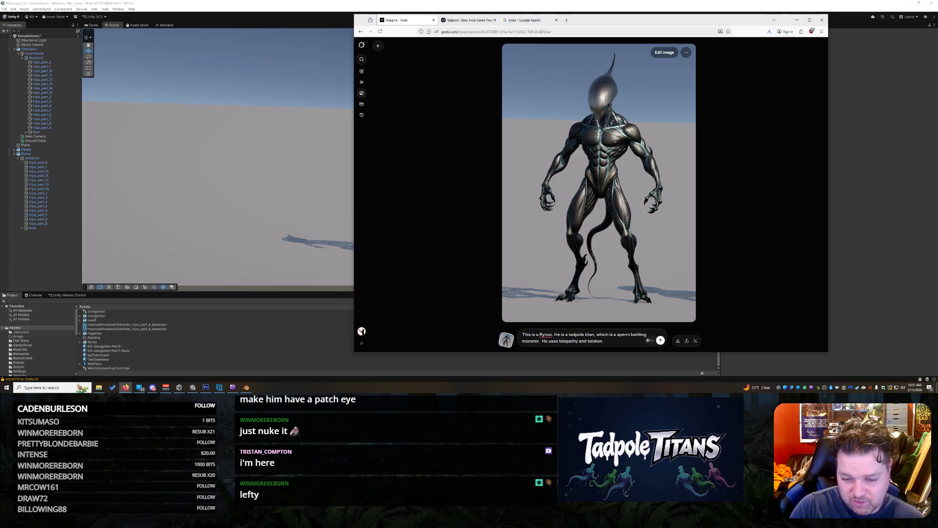
{"action": "type", "text": "esis"}
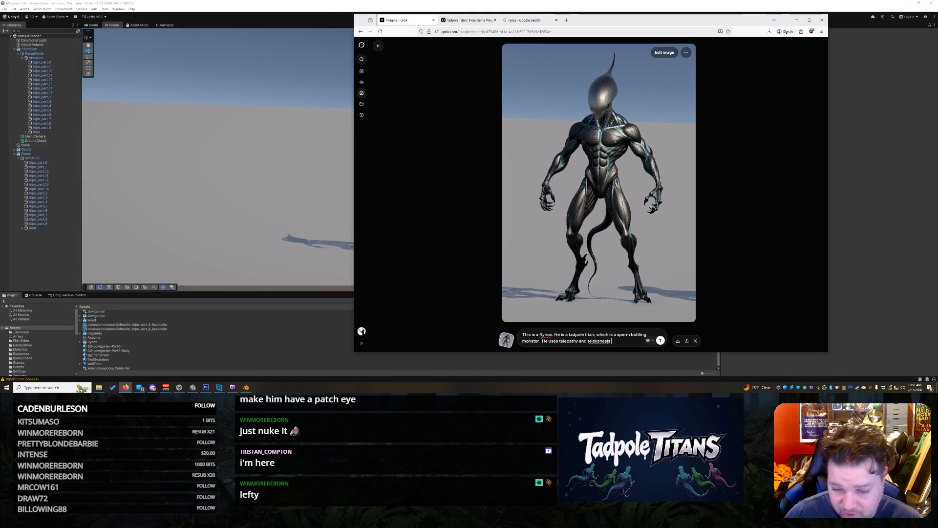
{"action": "right_click", "coordinate": [597, 340]}
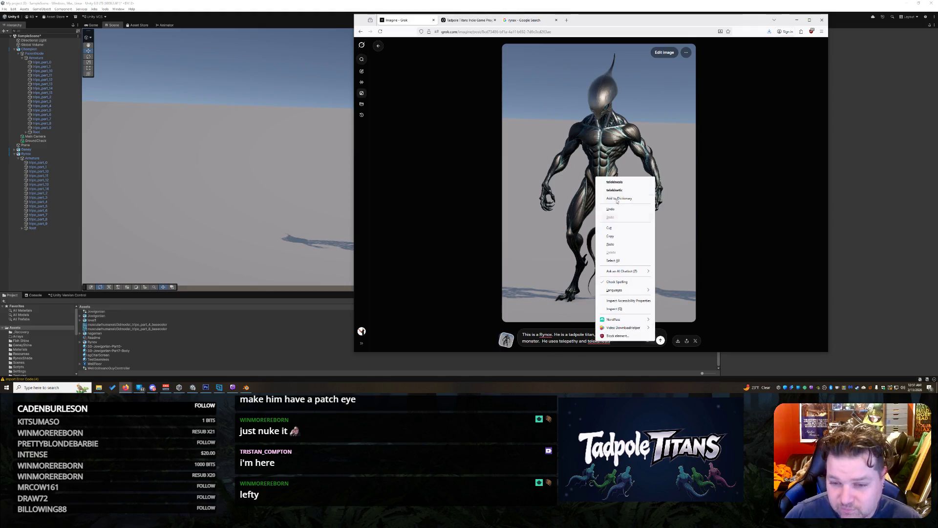
{"action": "left_click", "coordinate": [620, 188]}
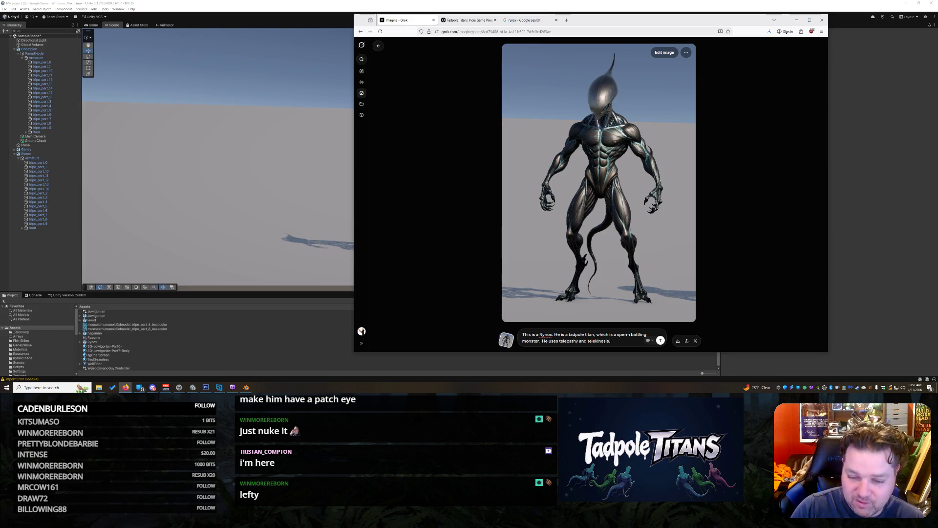
- Add him swimming with his super tail in a pink muscle chamber, blowing things up, and submit
{"action": "type", "text": "  Put him"}
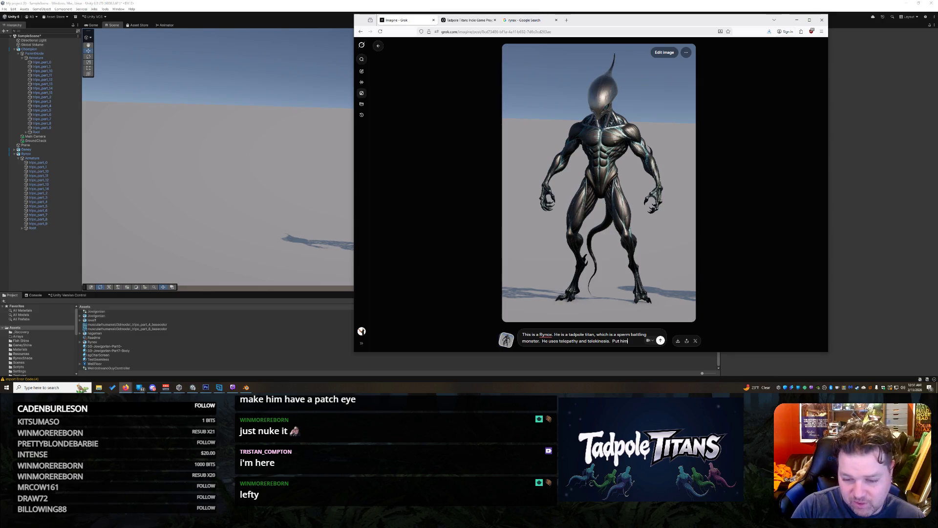
{"action": "type", "text": " in a pink orgn"}
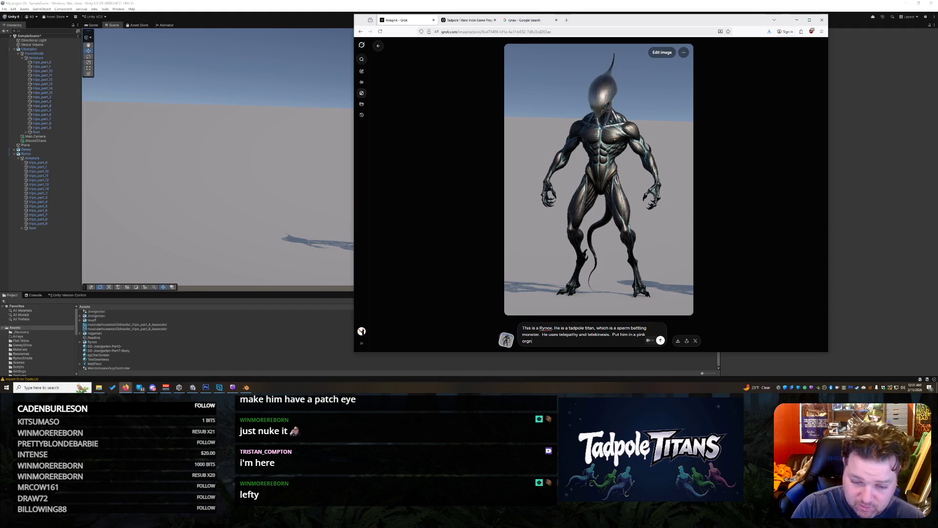
{"action": "type", "text": "anelle"}
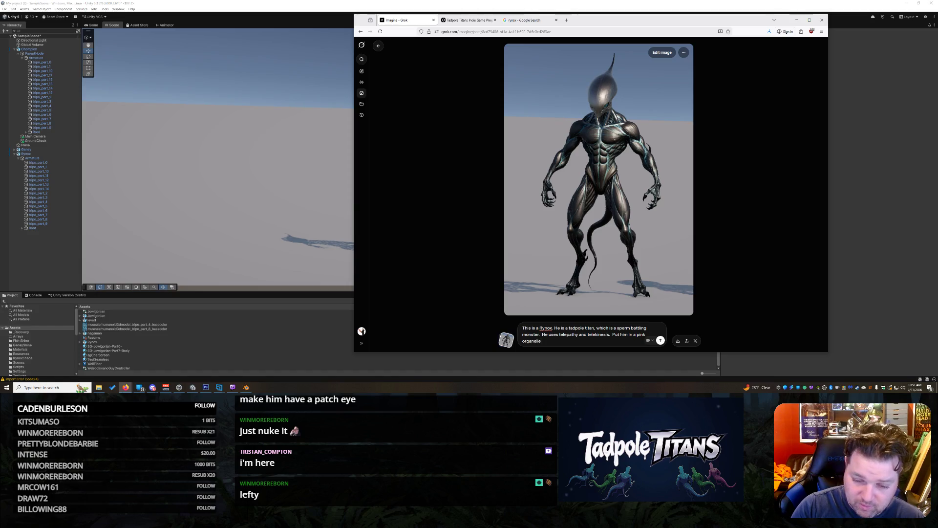
{"action": "type", "text": " fluid"}
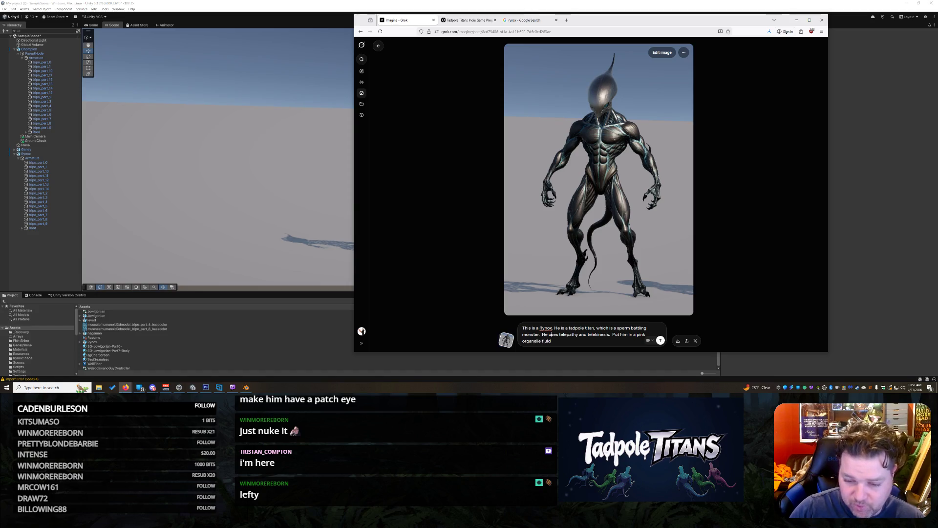
{"action": "type", "text": "muslce chamber w"}
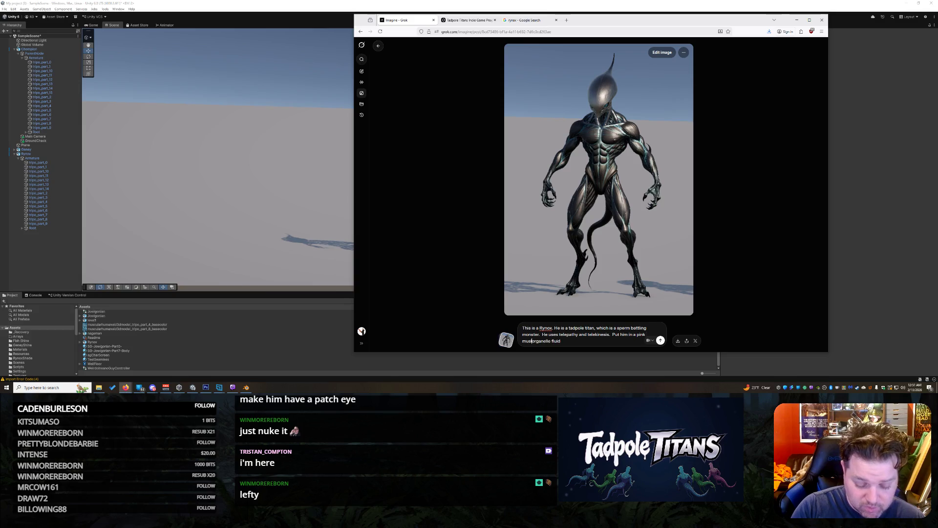
{"action": "key", "text": "BackSpace"}
{"action": "key", "text": "BackSpace"}
{"action": "key", "text": "BackSpace"}
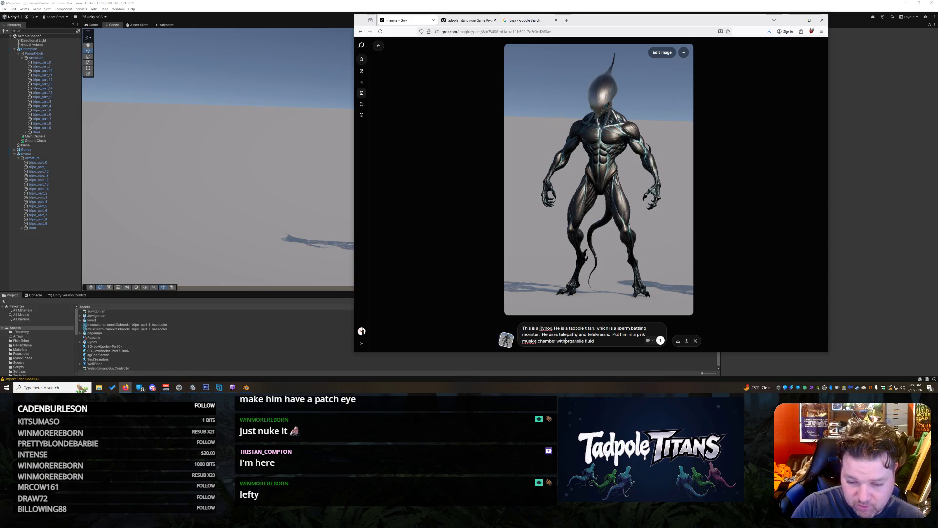
{"action": "key", "text": "BackSpace"}
{"action": "key", "text": "BackSpace"}
{"action": "key", "text": "BackSpace"}
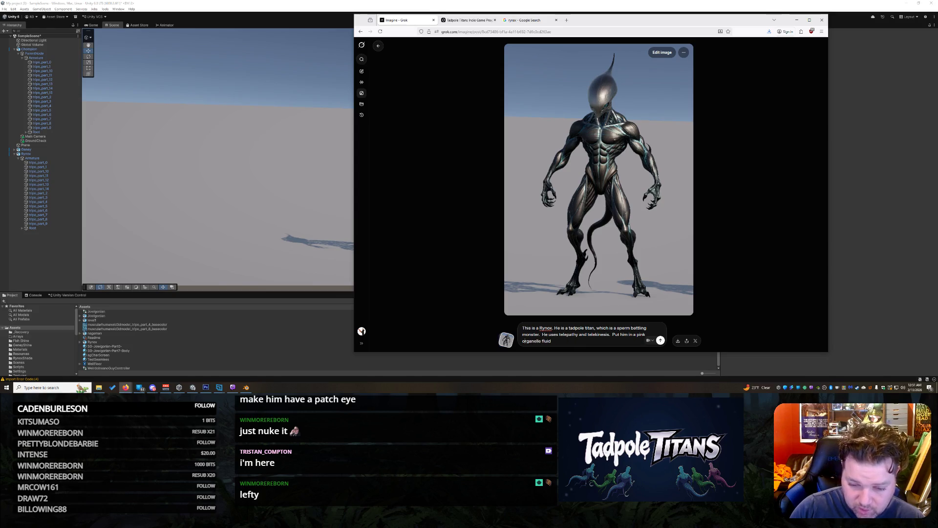
{"action": "type", "text": "muscle chamber "}
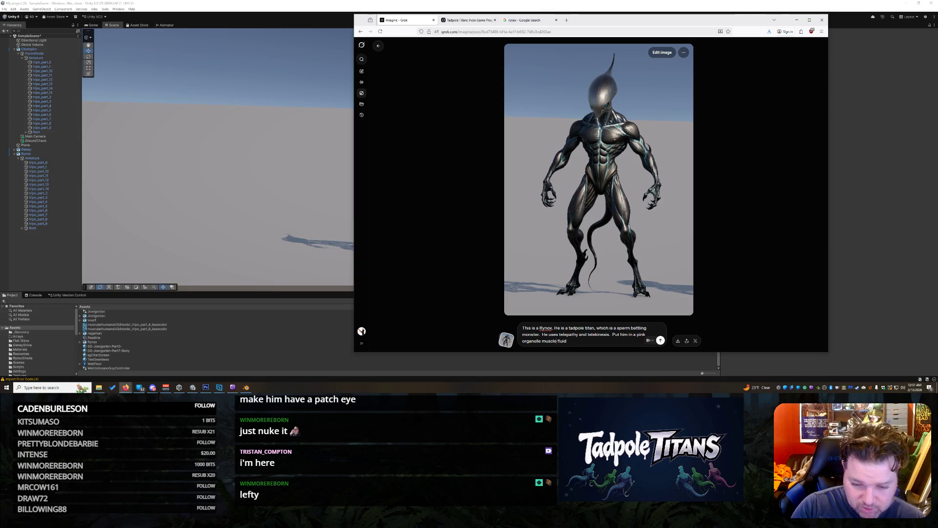
{"action": "type", "text": "with "}
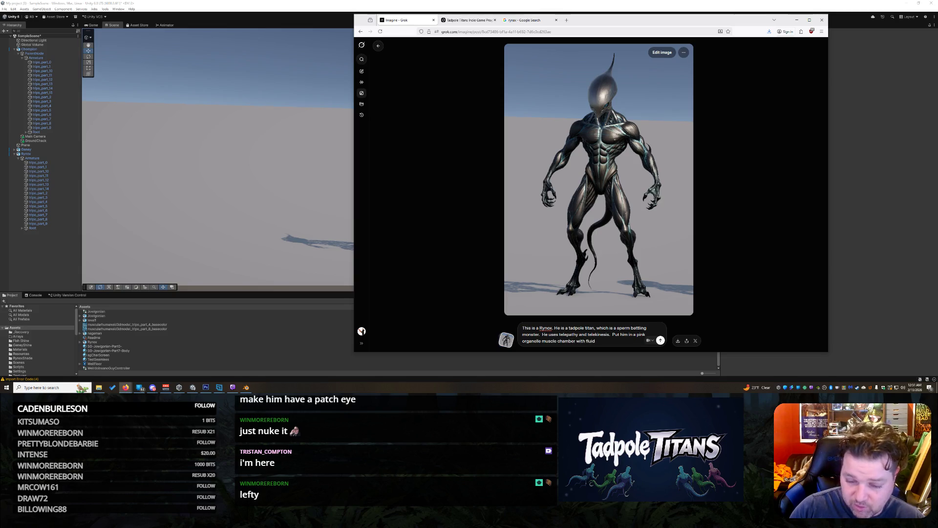
{"action": "type", "text": "."}
{"action": "type", "text": "e wa"}
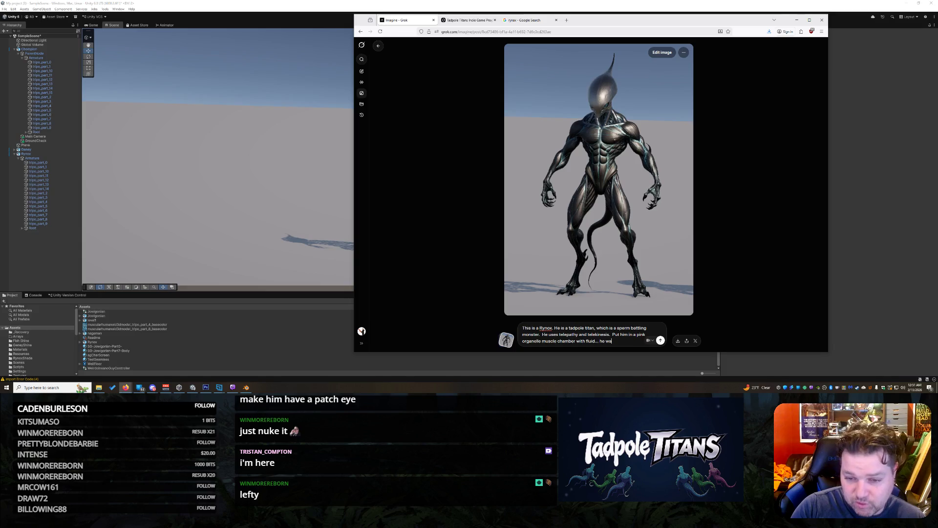
{"action": "key", "text": "BackSpace"}
{"action": "type", "text": "ill wim with"}
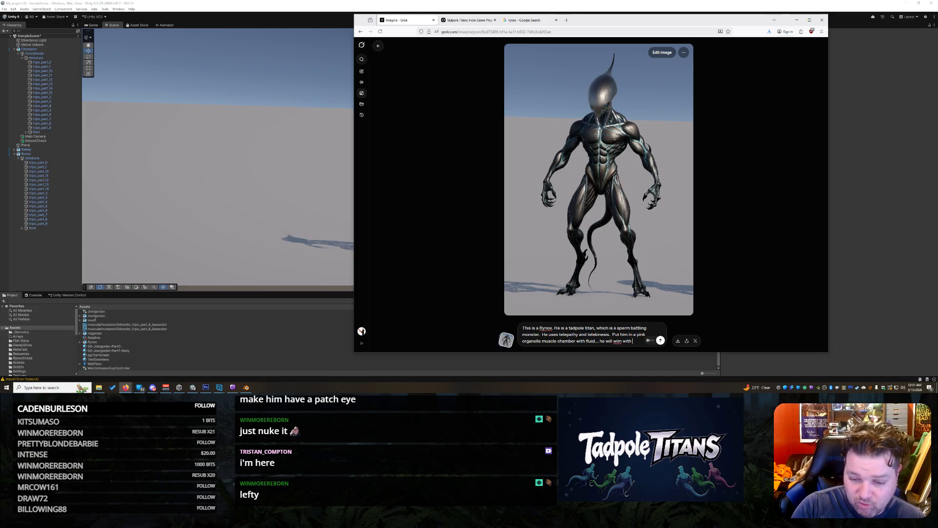
{"action": "key", "text": "BackSpace"}
{"action": "key", "text": "BackSpace"}
{"action": "key", "text": "BackSpace"}
{"action": "type", "text": "wim"}
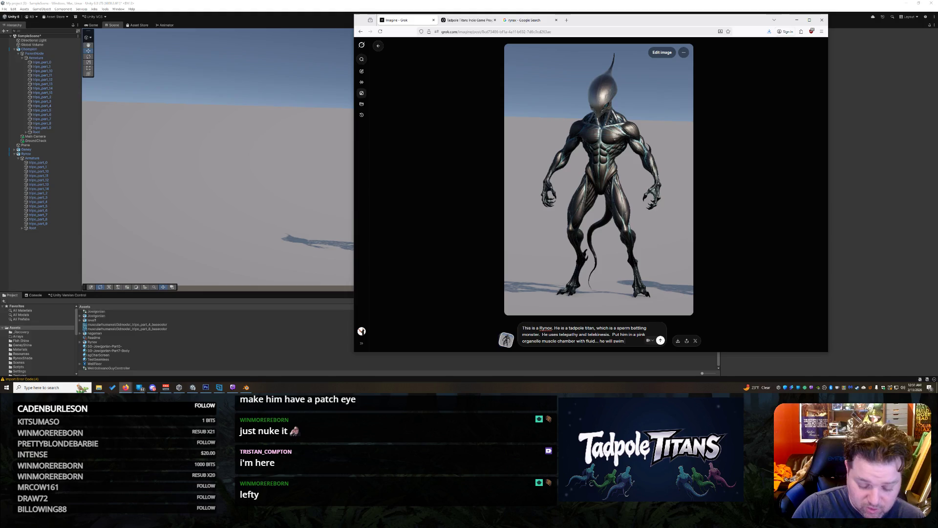
{"action": "type", "text": " with his super tail an"}
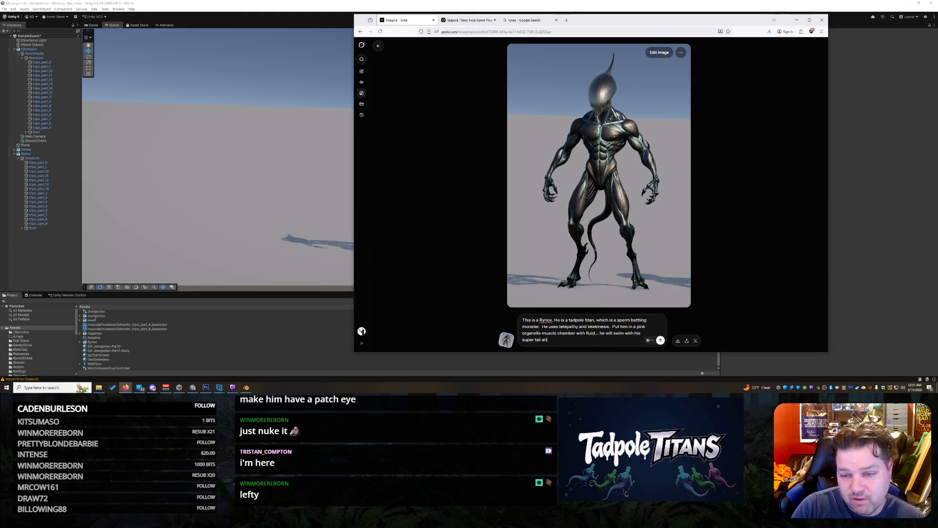
{"action": "type", "text": "d use his powers to blow up shit"}
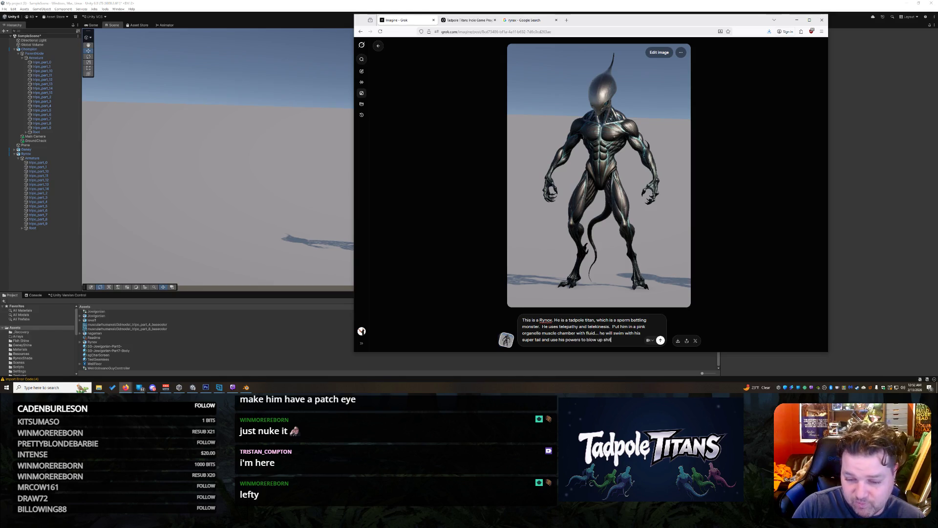
{"action": "key", "text": "Return"}
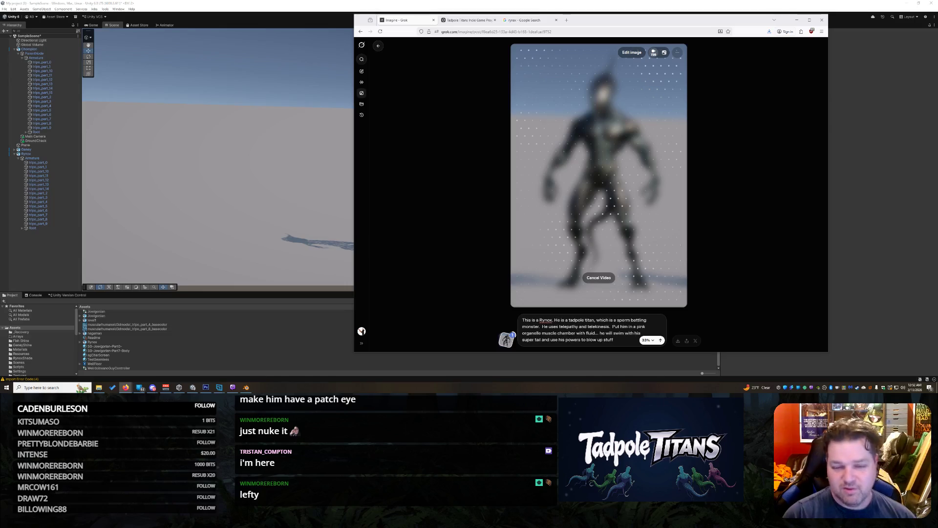
- Shift the browser left and narrow it to uncover the Unity scene
{"action": "mouse_move", "coordinate": [583, 26]}
{"action": "left_mouse_down"}
{"action": "mouse_move", "coordinate": [348, 46]}
{"action": "mouse_move", "coordinate": [256, 29]}
{"action": "left_mouse_up"}
{"action": "left_click_drag", "start_coordinate": [499, 147], "coordinate": [361, 153]}
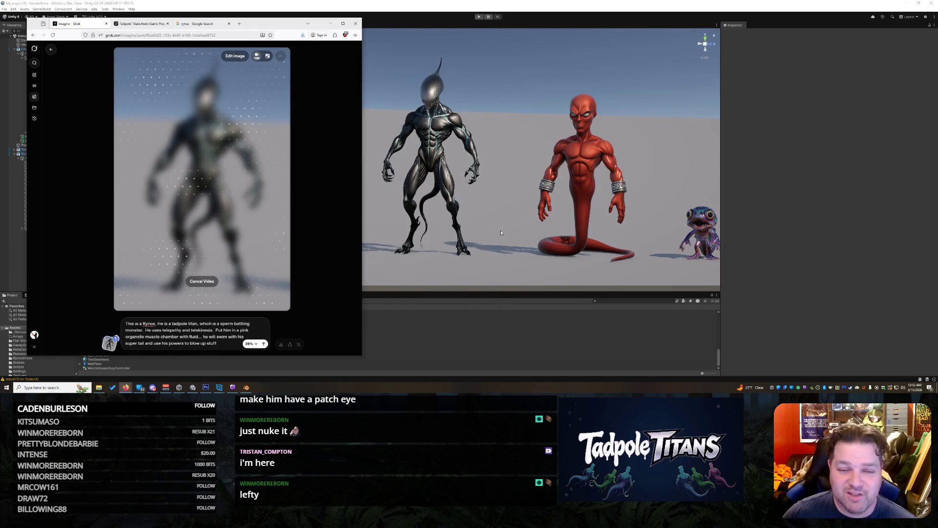
{"action": "left_click", "coordinate": [521, 162]}
- Orbit and zoom the Scene view slightly closer on the three aliens, then bring Grok back
{"action": "left_click_drag", "start_coordinate": [521, 161], "coordinate": [530, 164]}
{"action": "scroll", "coordinate": [530, 164], "scroll_direction": "down", "scroll_amount": 5}
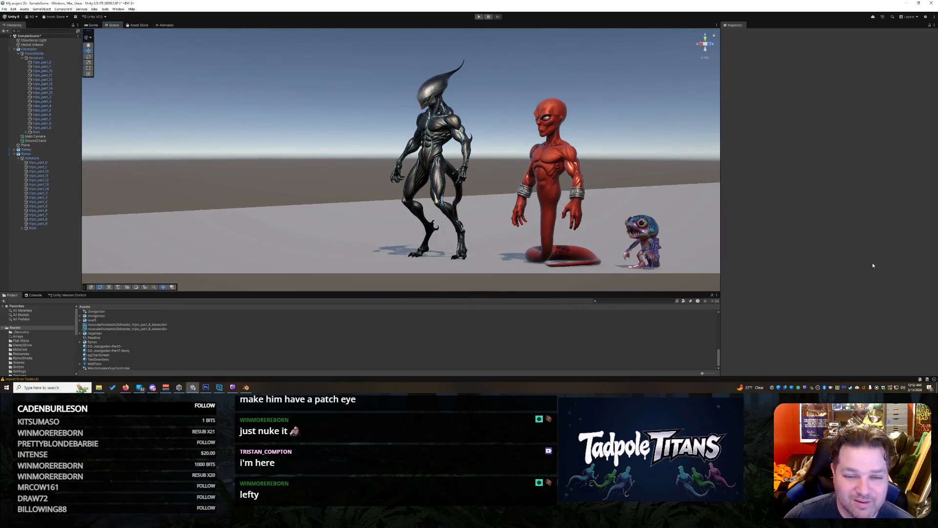
{"action": "scroll", "coordinate": [612, 176], "scroll_direction": "up", "scroll_amount": 1}
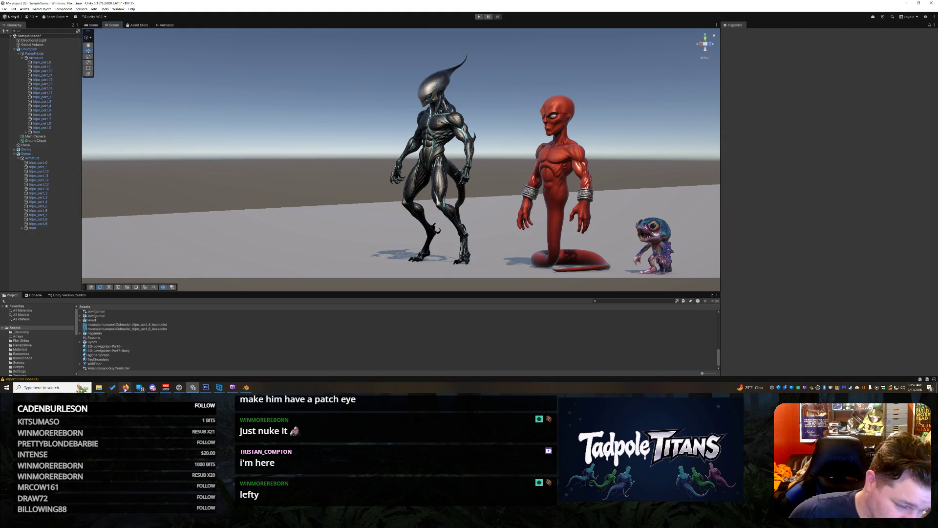
{"action": "mouse_move", "coordinate": [126, 387]}
{"action": "left_click", "coordinate": [246, 370]}
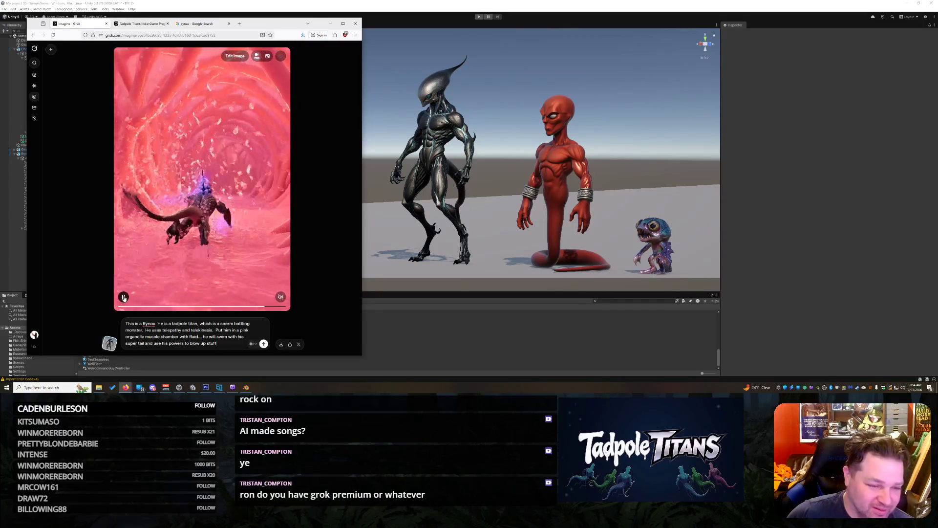
- Let the Grok alien video play, then switch to the chat showing the barber meme
{"action": "mouse_move", "coordinate": [123, 297]}
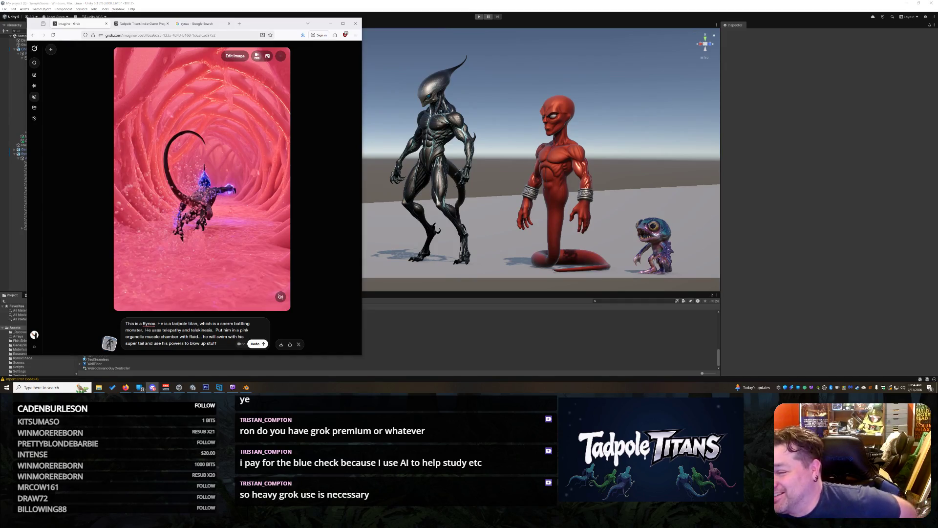
{"action": "key", "text": "alt+Tab"}
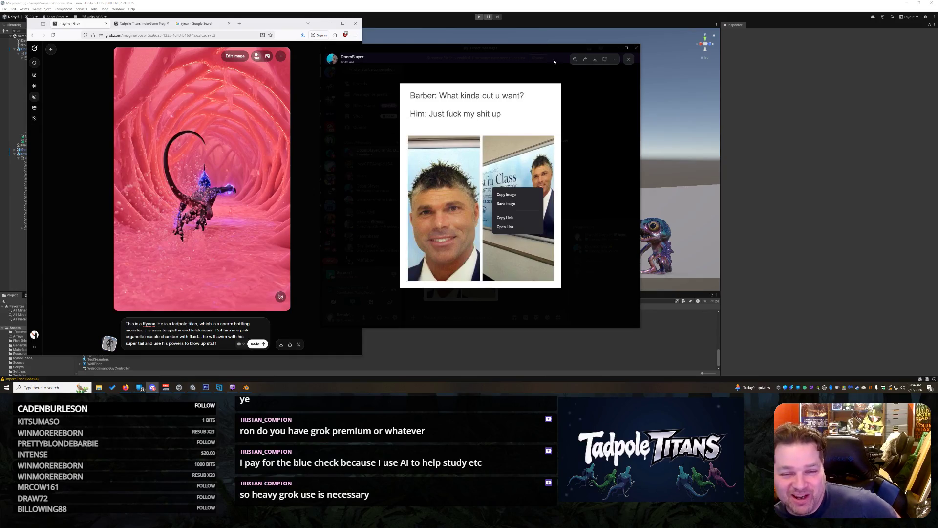
{"action": "left_click", "coordinate": [618, 115]}
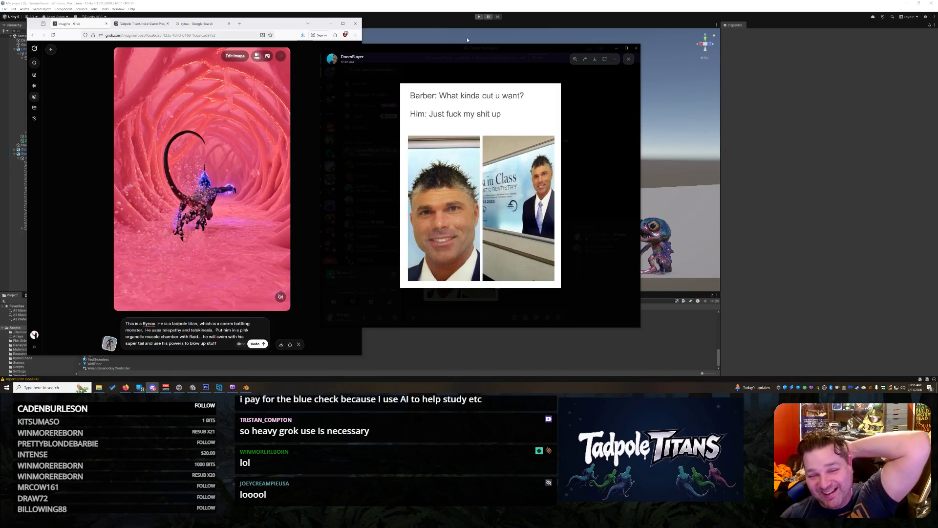
{"action": "key", "text": "super+Down"}
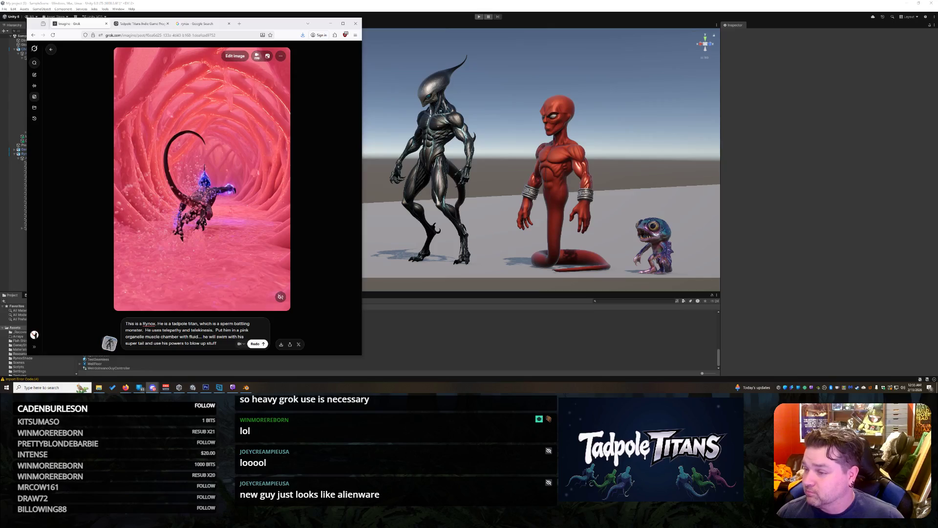
{"action": "mouse_move", "coordinate": [937, 332]}
{"action": "left_mouse_down"}
{"action": "mouse_move", "coordinate": [815, 333]}
{"action": "mouse_move", "coordinate": [898, 213]}
{"action": "mouse_move", "coordinate": [542, 159]}
{"action": "mouse_move", "coordinate": [582, 157]}
{"action": "left_mouse_up"}
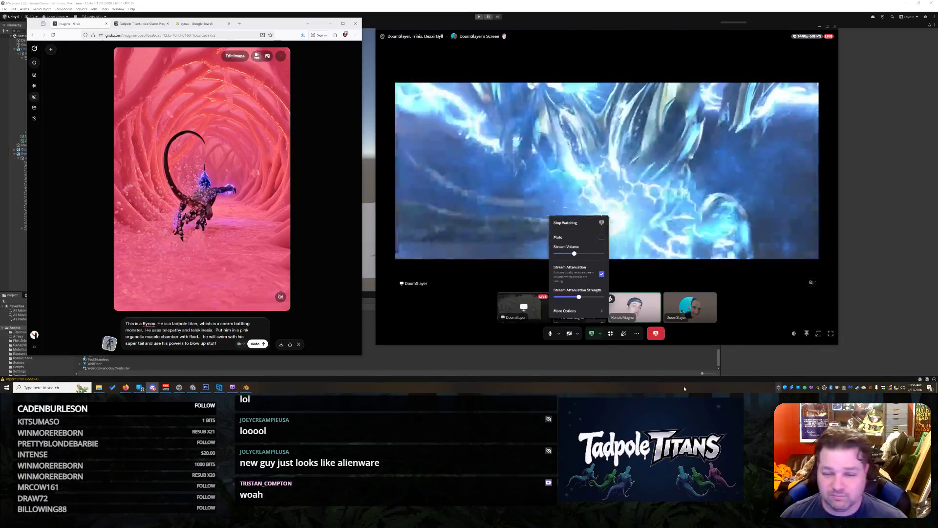
- Dismiss the stream's volume and attenuation options popout
{"action": "left_click", "coordinate": [466, 307]}
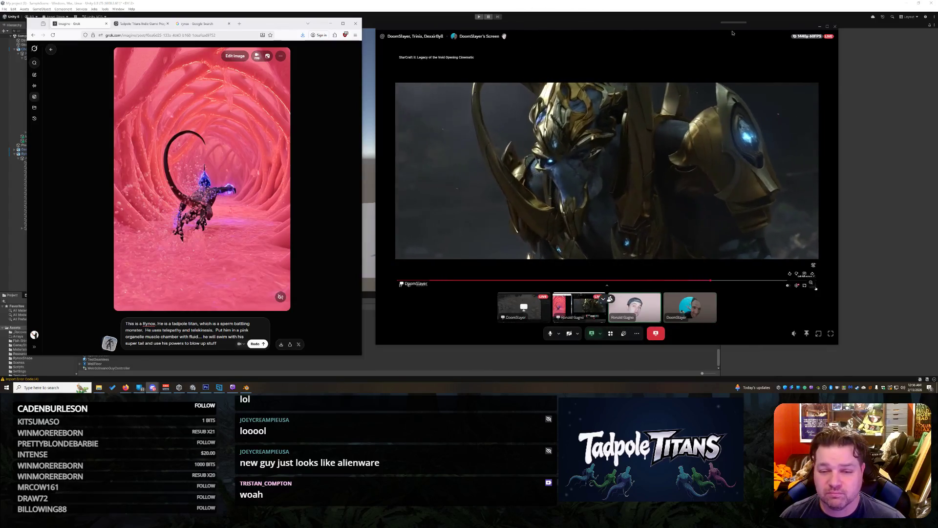
- Drag the Discord stream window off to the right to uncover the Unity scene
{"action": "left_click_drag", "start_coordinate": [631, 25], "coordinate": [937, 49]}
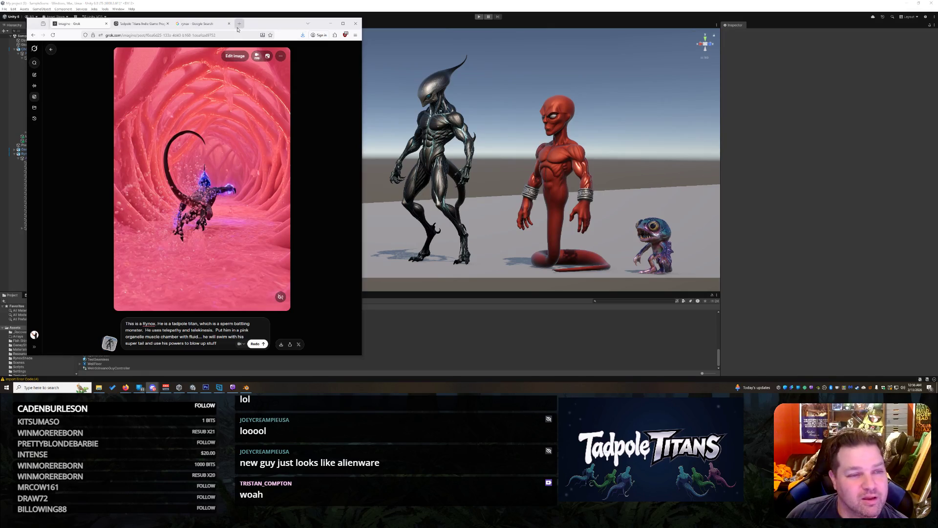
{"action": "left_click", "coordinate": [238, 24]}
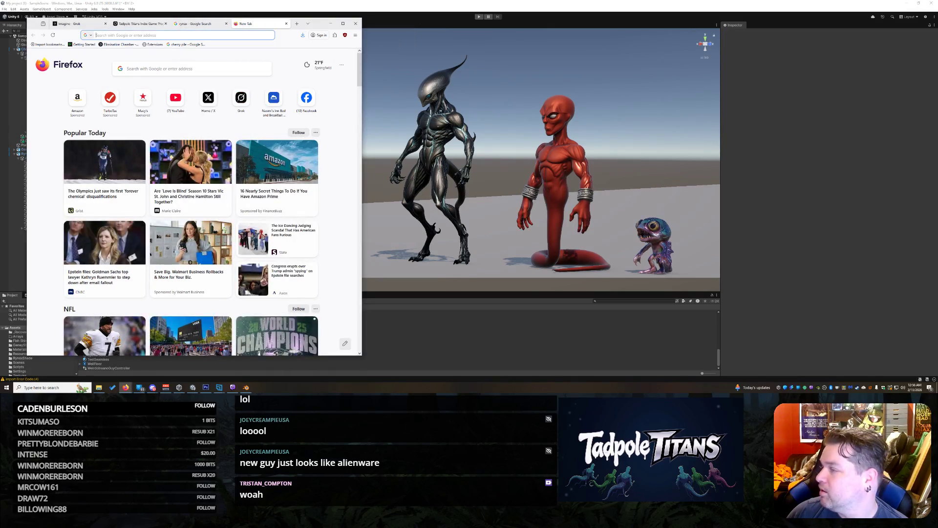
{"action": "left_click", "coordinate": [286, 23]}
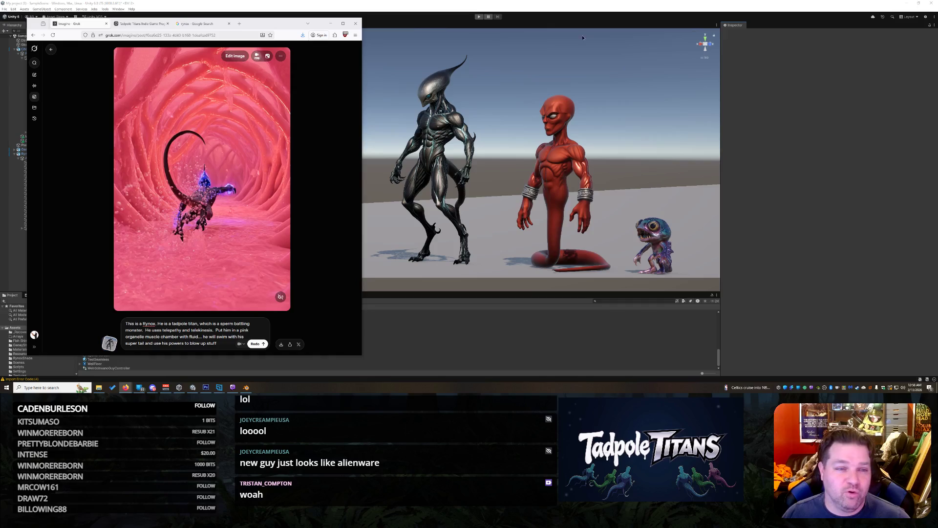
{"action": "left_click", "coordinate": [234, 24]}
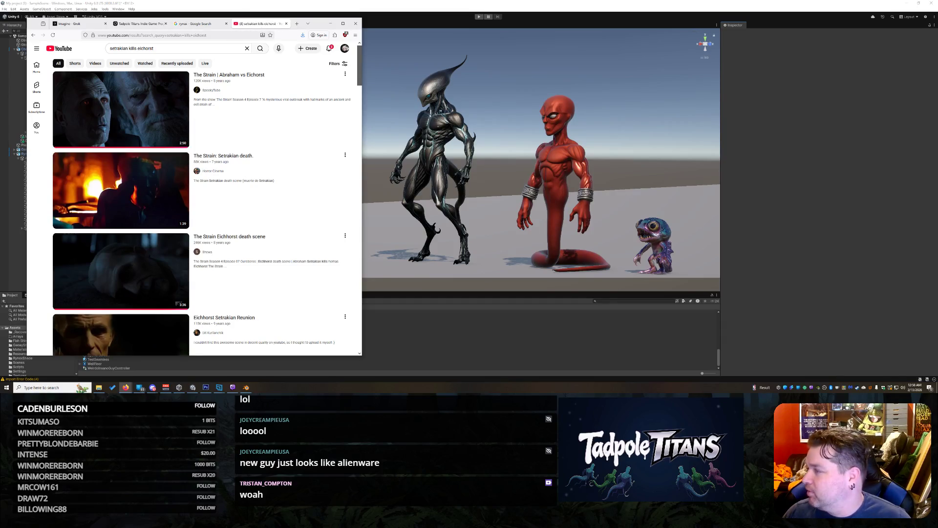
- Open 'The Strain | Abraham vs Eichorst' in its own window, play it fullscreen, then exit fullscreen
{"action": "left_click_drag", "start_coordinate": [259, 23], "coordinate": [360, 147]}
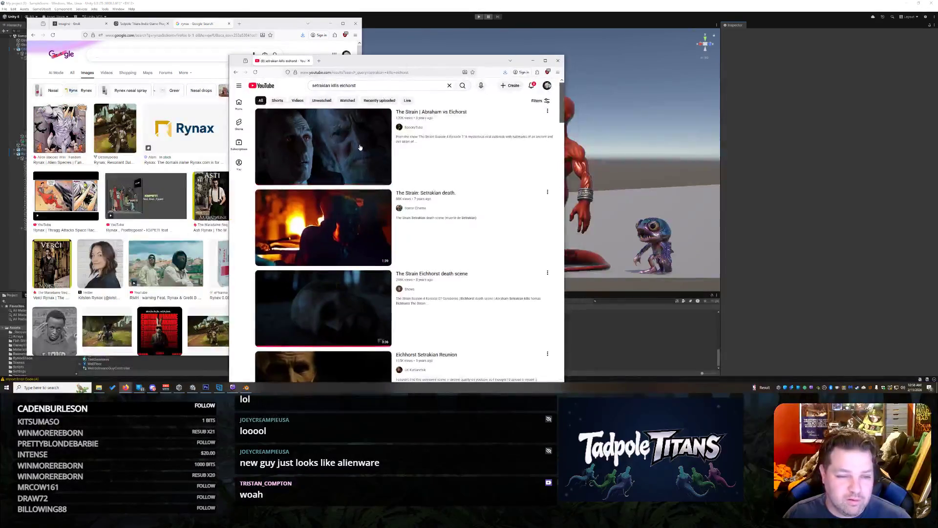
{"action": "left_click", "coordinate": [360, 147]}
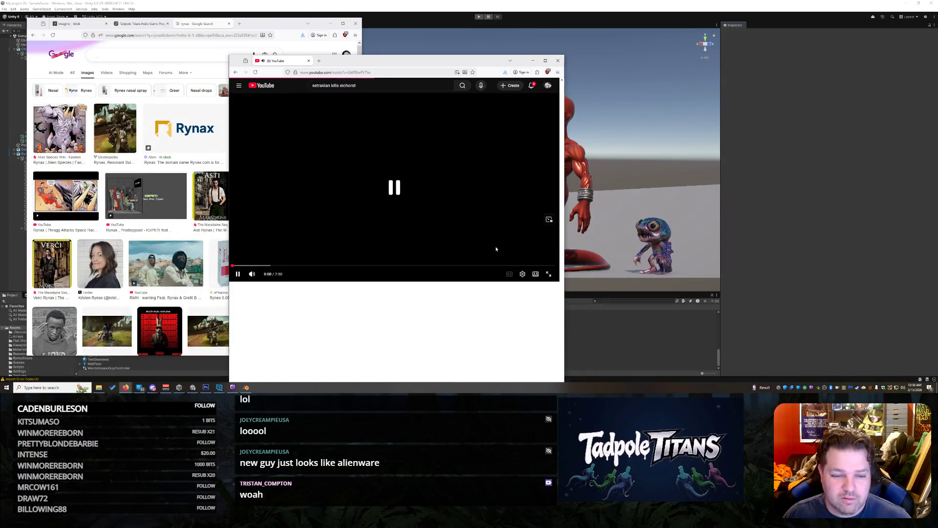
{"action": "double_click", "coordinate": [386, 212]}
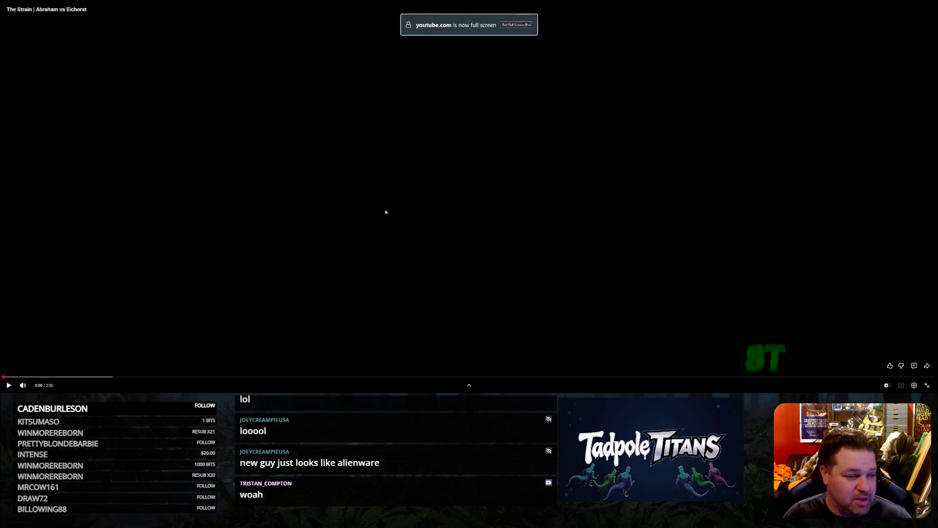
{"action": "left_click", "coordinate": [413, 189]}
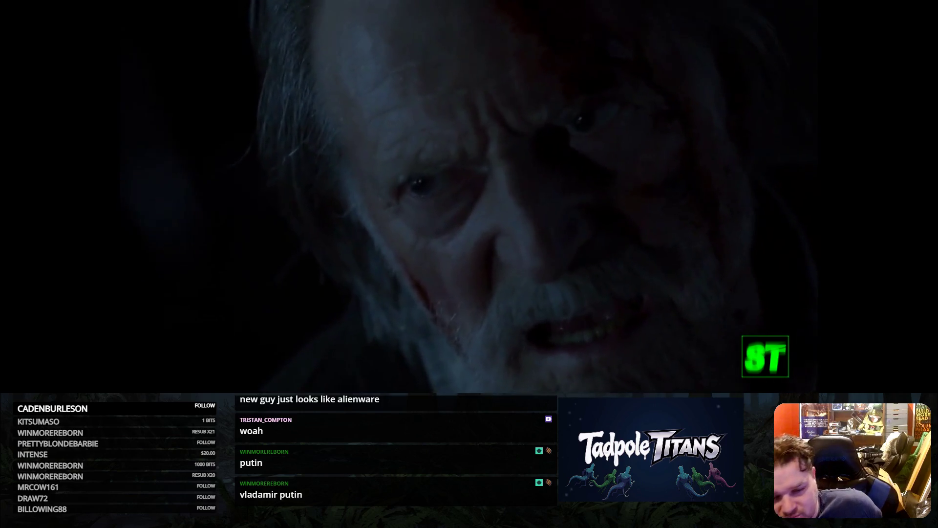
{"action": "mouse_move", "coordinate": [444, 116]}
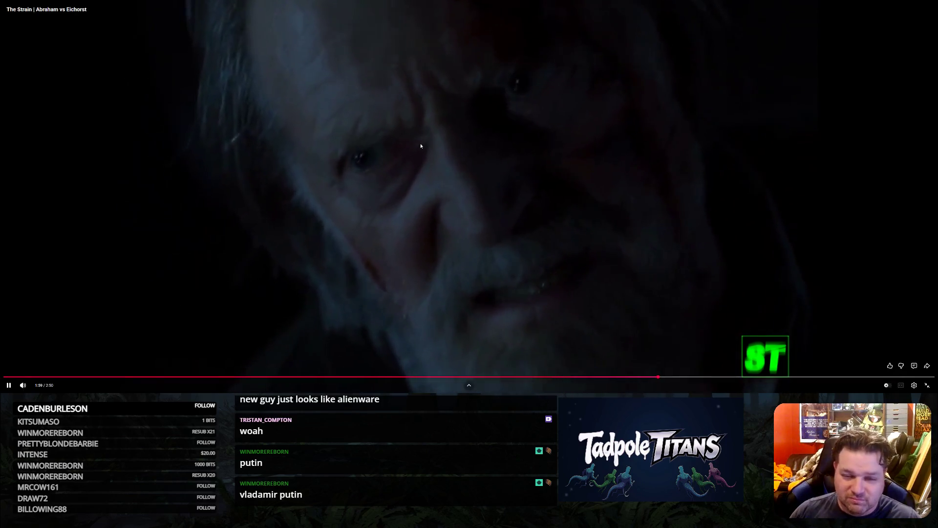
{"action": "key", "text": "Escape"}
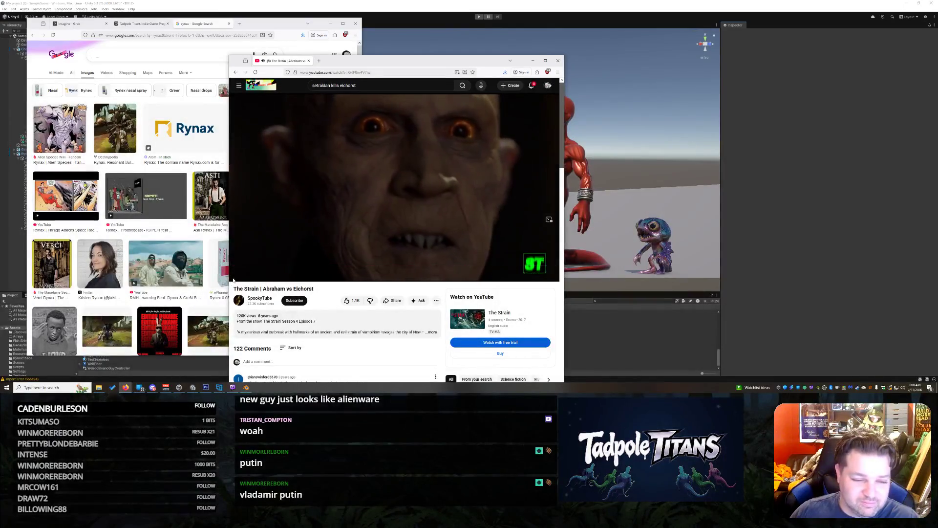
- Close the YouTube browser window and hide the image search window, leaving Unity visible
{"action": "left_click", "coordinate": [558, 62]}
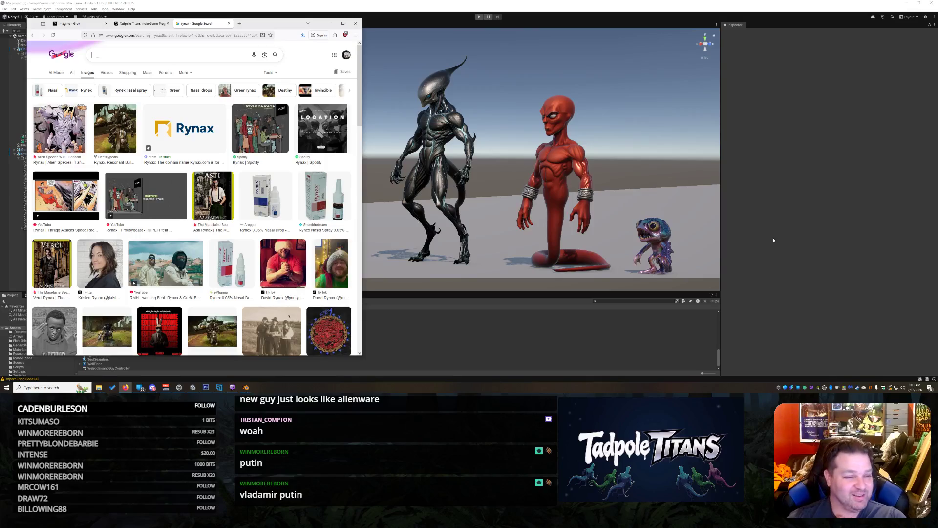
{"action": "left_click", "coordinate": [459, 137]}
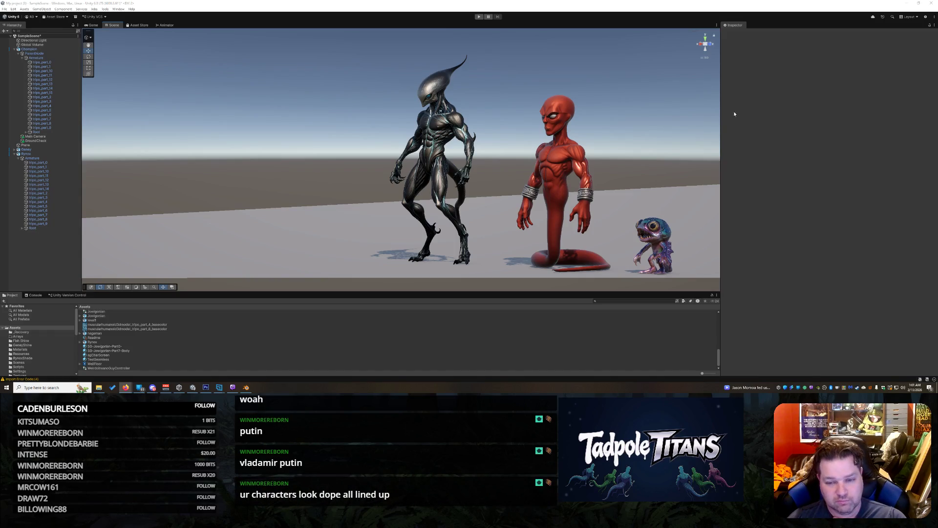
- Orbit the scene view to look down on the three lined-up aliens
{"action": "left_click_drag", "start_coordinate": [647, 132], "coordinate": [667, 146]}
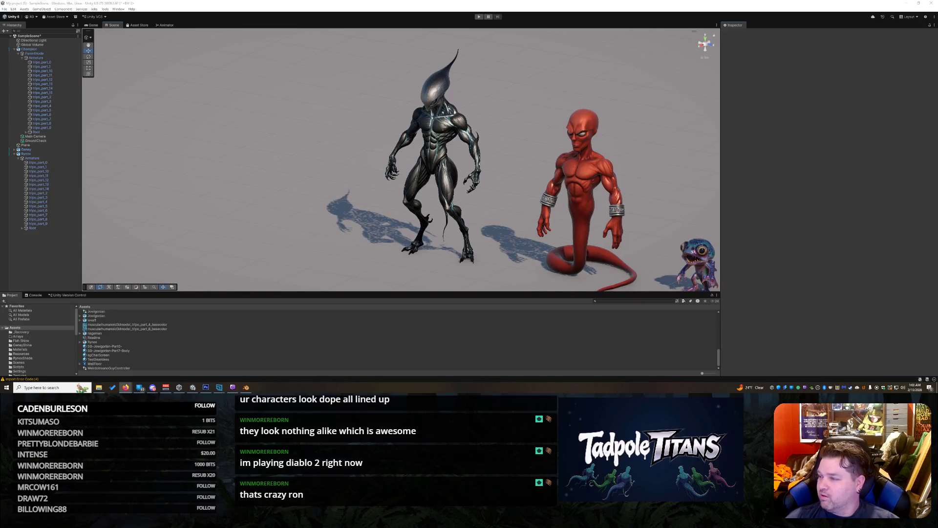
- Bring the StarCraft Universe CG trailer browser window to the front
{"action": "key", "text": "alt+Tab"}
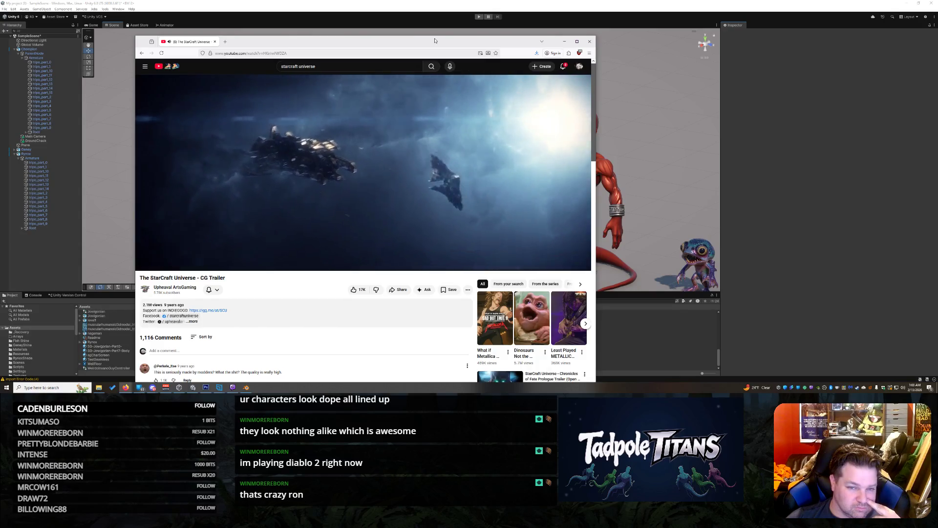
- Nudge the trailer window down, then close it to reveal the Unity scene
{"action": "left_click_drag", "start_coordinate": [366, 42], "coordinate": [368, 54]}
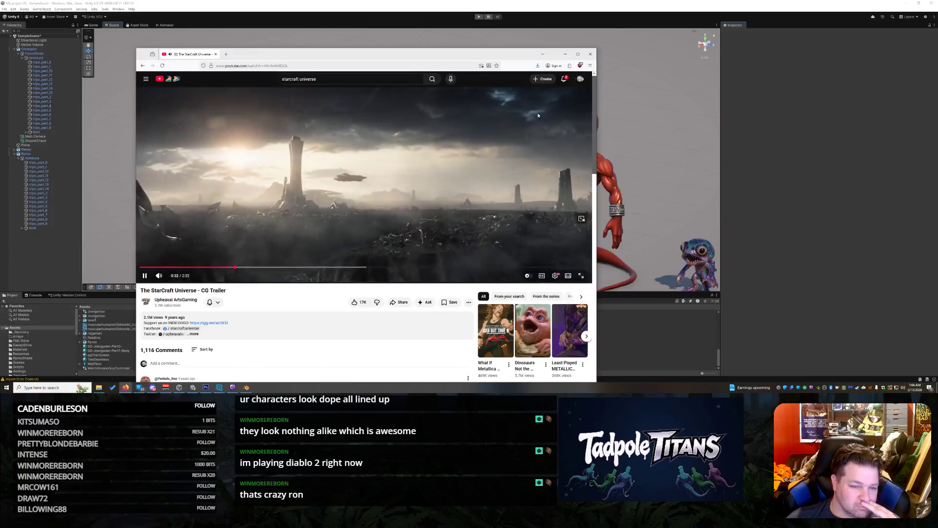
{"action": "left_click", "coordinate": [592, 53]}
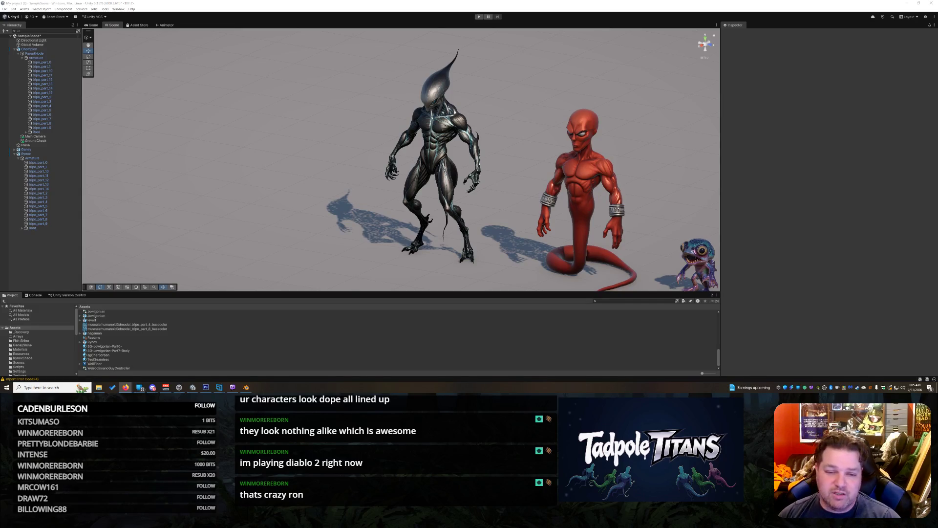
- Orbit the scene camera down to a ground-level view across the three aliens
{"action": "mouse_move", "coordinate": [304, 143]}
{"action": "left_mouse_down"}
{"action": "mouse_move", "coordinate": [366, 151]}
{"action": "mouse_move", "coordinate": [509, 125]}
{"action": "mouse_move", "coordinate": [441, 114]}
{"action": "mouse_move", "coordinate": [306, 140]}
{"action": "mouse_move", "coordinate": [377, 136]}
{"action": "mouse_move", "coordinate": [685, 247]}
{"action": "mouse_move", "coordinate": [605, 234]}
{"action": "mouse_move", "coordinate": [566, 196]}
{"action": "mouse_move", "coordinate": [559, 204]}
{"action": "mouse_move", "coordinate": [570, 207]}
{"action": "mouse_move", "coordinate": [559, 205]}
{"action": "left_mouse_up"}
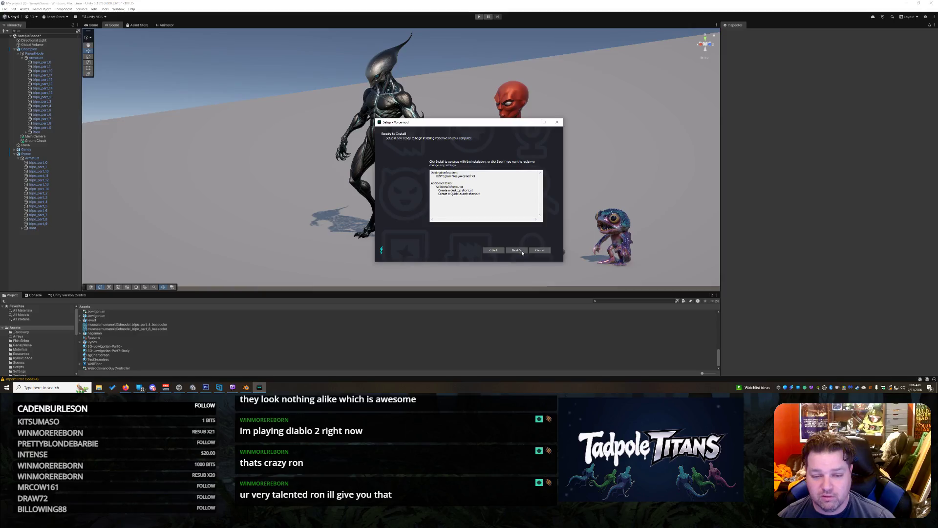
- Install Voicemod and finish its setup wizard once the progress bar completes
{"action": "left_click", "coordinate": [520, 252]}
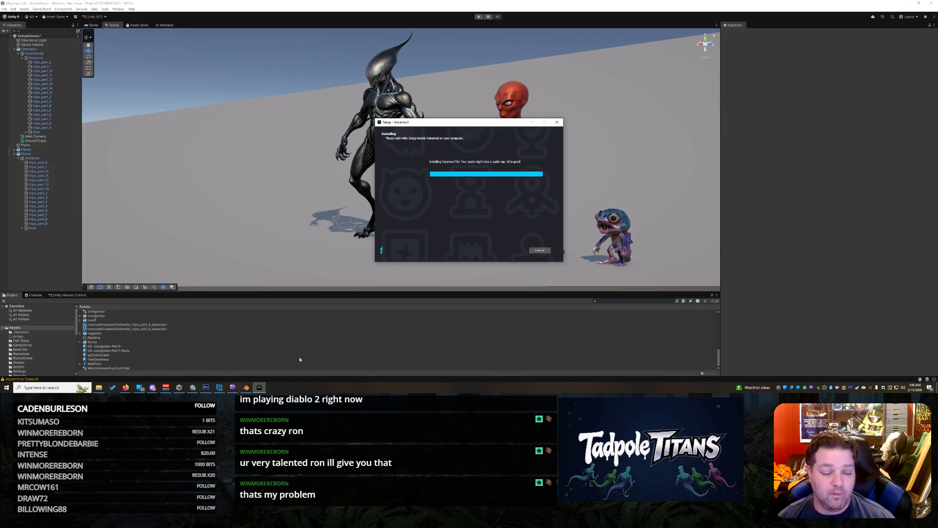
{"action": "mouse_move", "coordinate": [259, 387]}
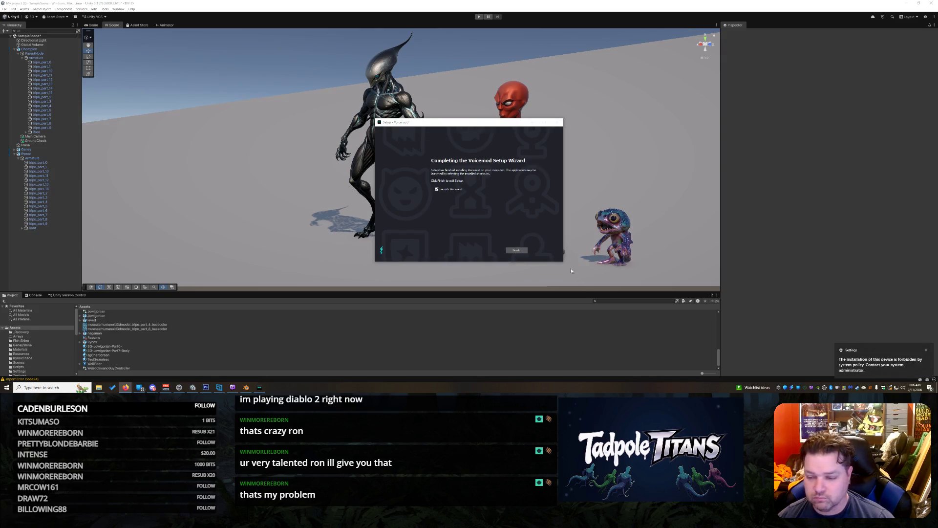
{"action": "left_click", "coordinate": [512, 251]}
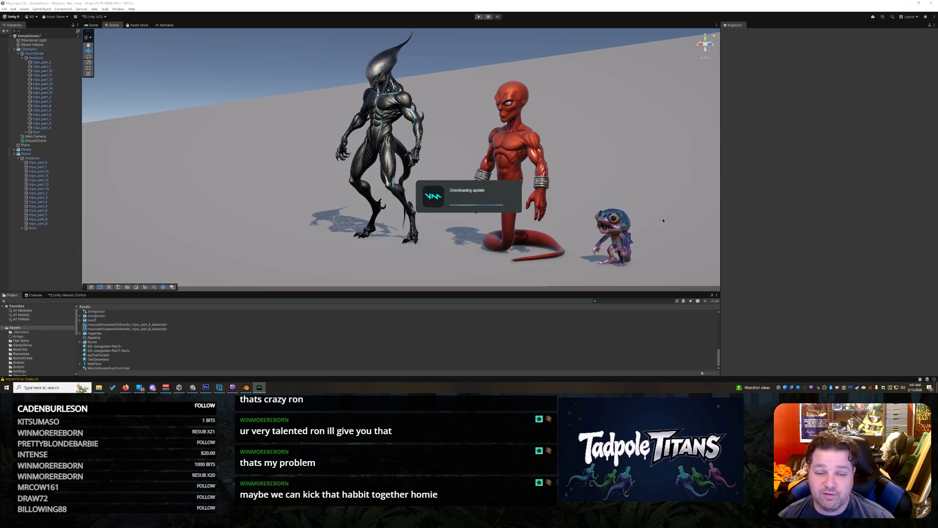
- Orbit to a level front view of the three aliens, then bring up Voicemod
{"action": "left_click_drag", "start_coordinate": [460, 107], "coordinate": [308, 167]}
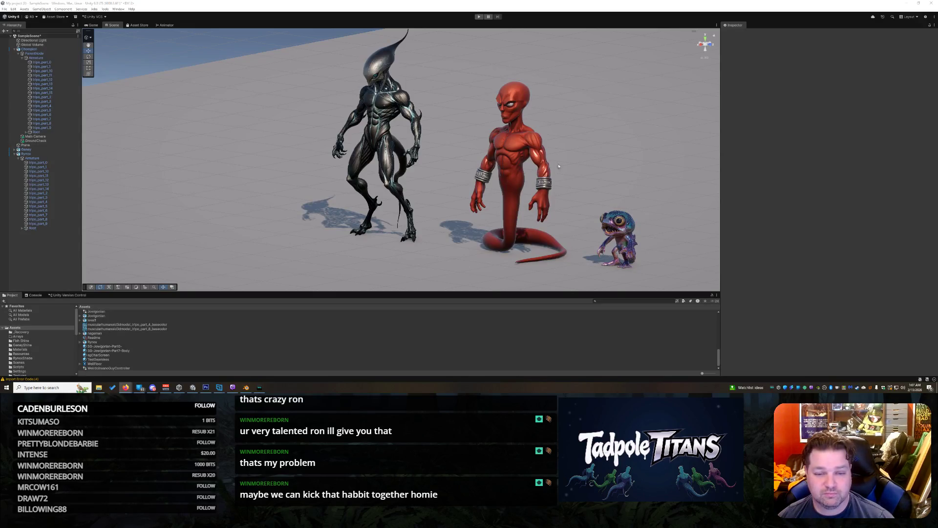
{"action": "mouse_move", "coordinate": [564, 164]}
{"action": "left_mouse_down"}
{"action": "mouse_move", "coordinate": [594, 233]}
{"action": "mouse_move", "coordinate": [438, 215]}
{"action": "mouse_move", "coordinate": [591, 245]}
{"action": "mouse_move", "coordinate": [491, 249]}
{"action": "left_mouse_up"}
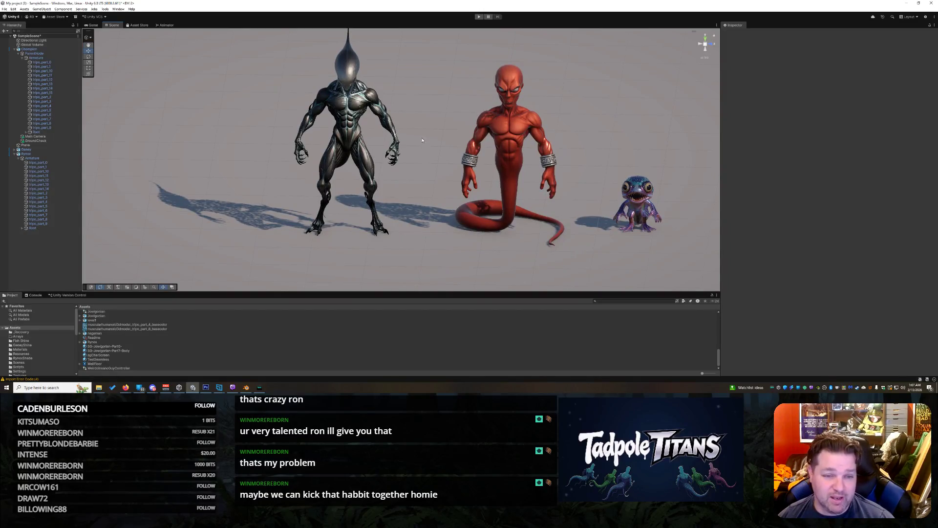
{"action": "mouse_move", "coordinate": [403, 183]}
{"action": "left_mouse_down"}
{"action": "mouse_move", "coordinate": [538, 205]}
{"action": "mouse_move", "coordinate": [426, 198]}
{"action": "left_mouse_up"}
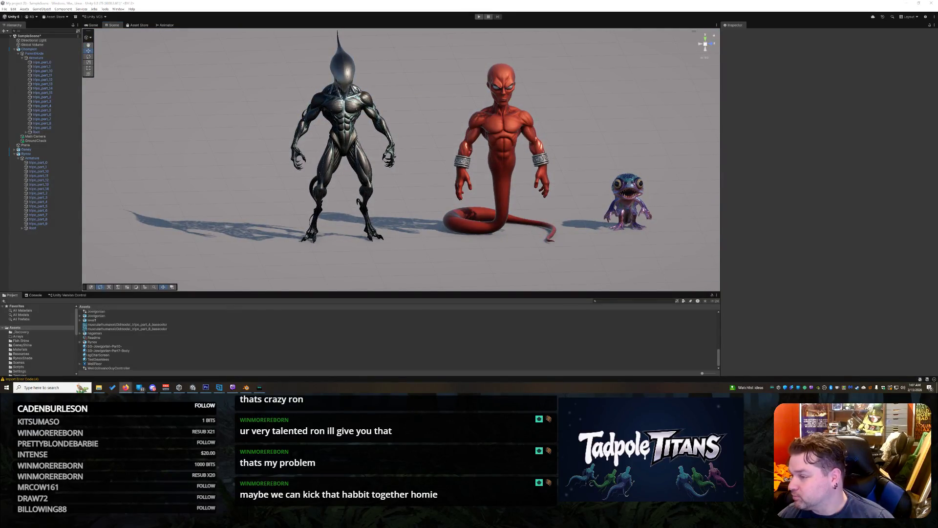
{"action": "left_click", "coordinate": [258, 388]}
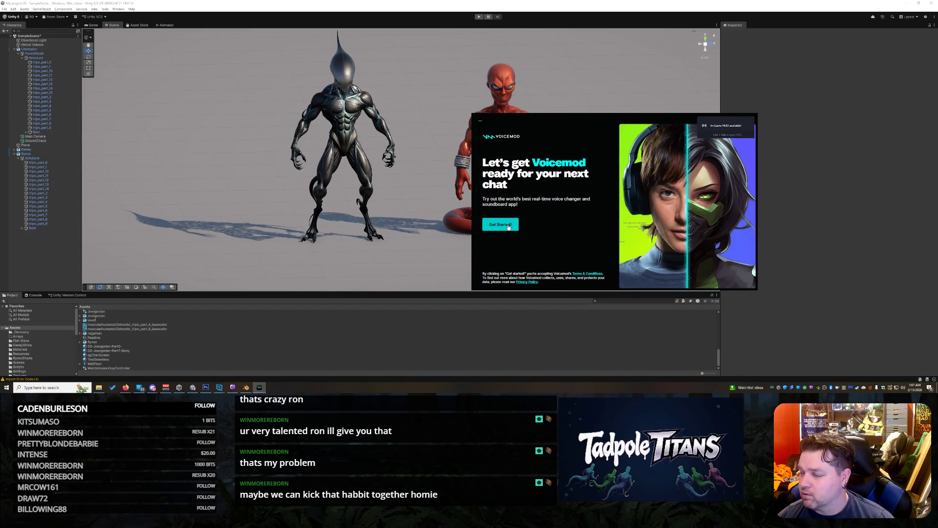
- Finish Voicemod's first-run setup with the chosen microphone and headphones, then return to Unity
{"action": "left_click", "coordinate": [509, 226]}
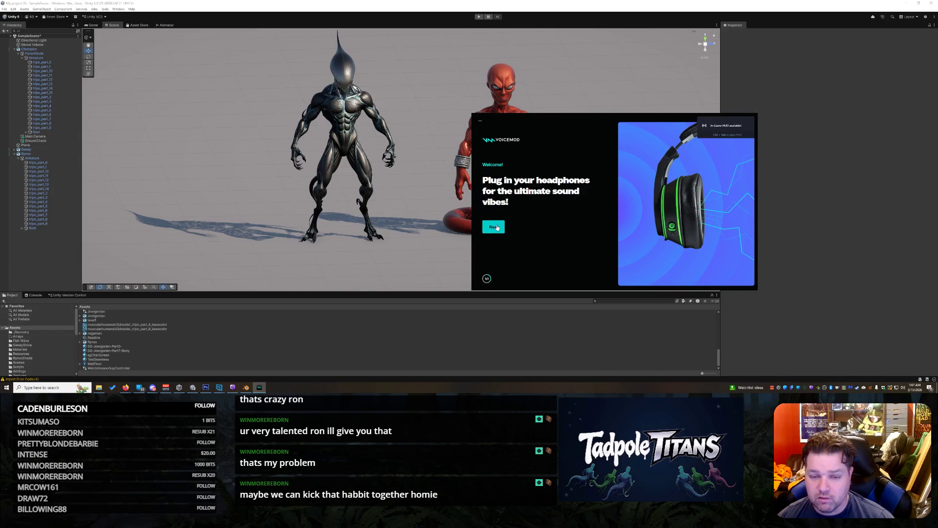
{"action": "left_click", "coordinate": [495, 227]}
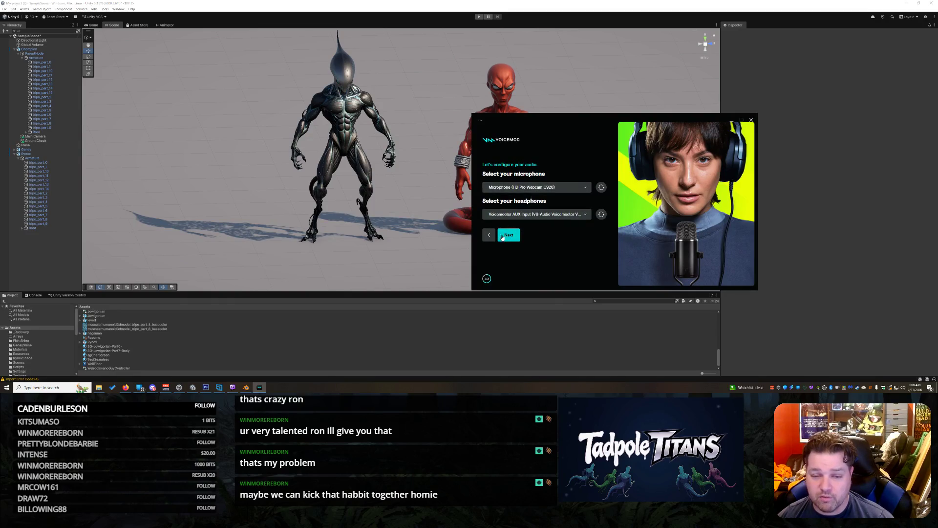
{"action": "left_click", "coordinate": [508, 236]}
{"action": "left_click", "coordinate": [525, 242]}
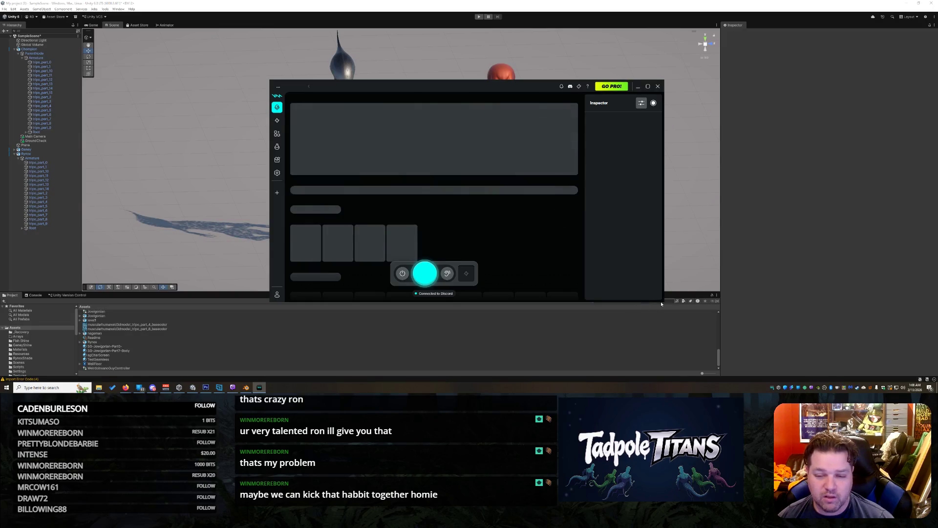
{"action": "left_click", "coordinate": [661, 302]}
{"action": "key", "text": "alt+Tab"}
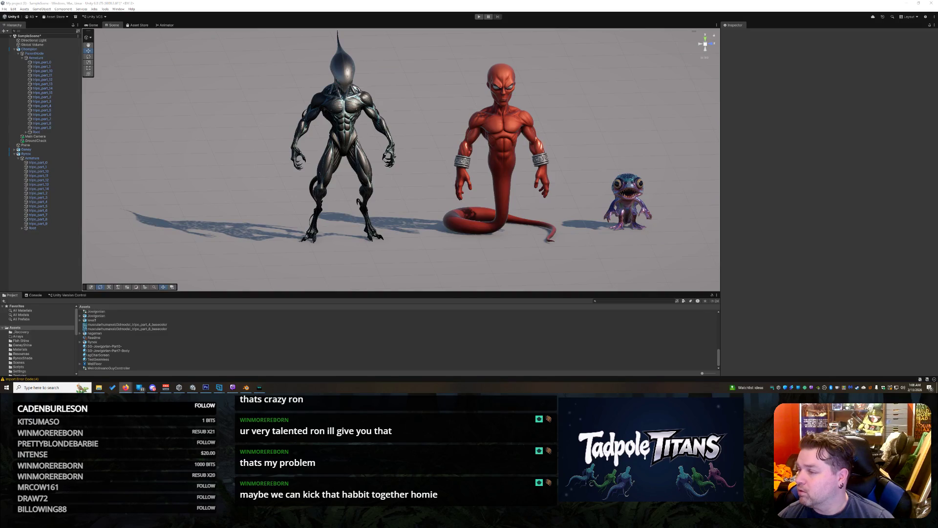
- Bring Voicemod forward, enlarge it, move it up and right, and select its search field
{"action": "left_click", "coordinate": [259, 387]}
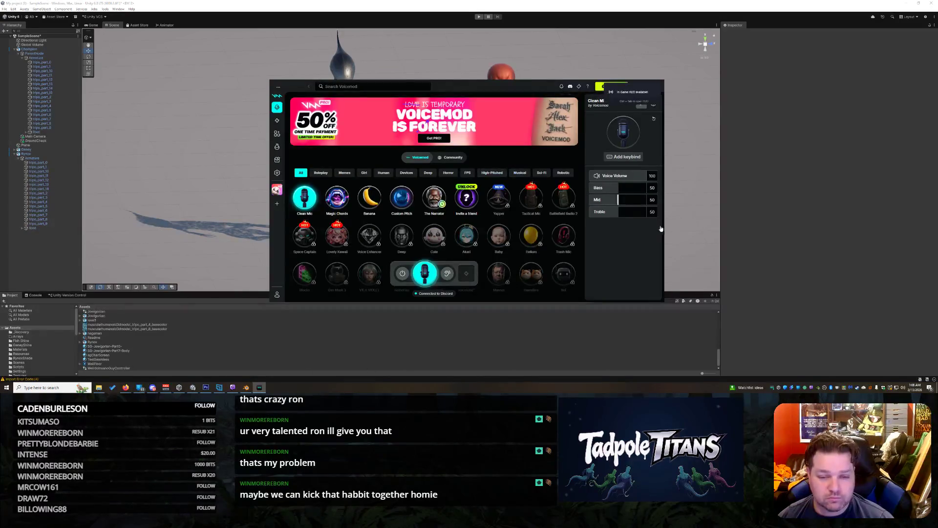
{"action": "left_click_drag", "start_coordinate": [663, 300], "coordinate": [720, 347]}
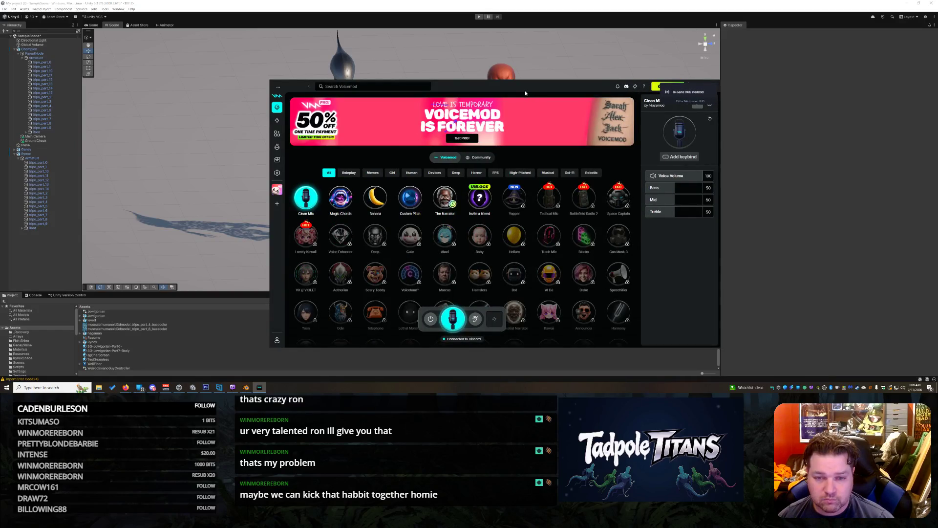
{"action": "left_click_drag", "start_coordinate": [549, 87], "coordinate": [619, 69]}
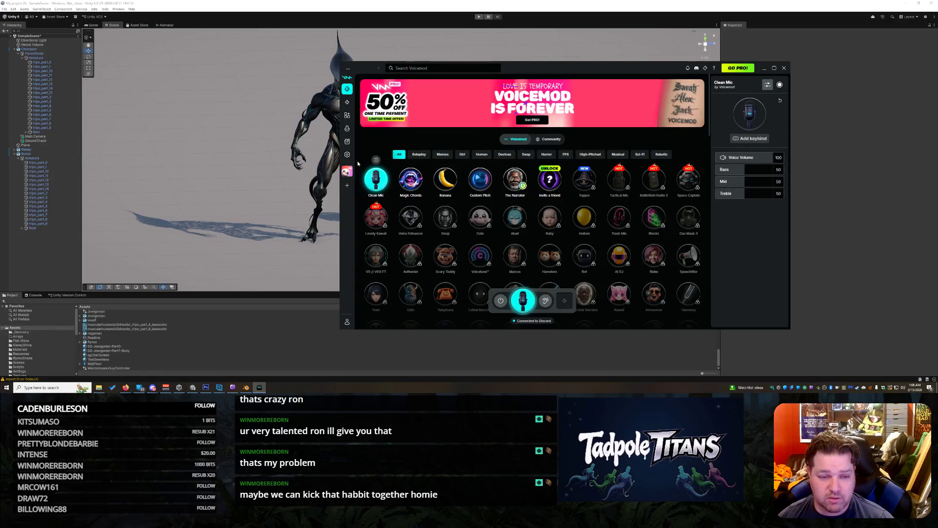
{"action": "left_click", "coordinate": [411, 68]}
- Search 'protoss', try the locked Protoss voice, play My Life For Aiur, then filter to voices
{"action": "type", "text": "protoss"}
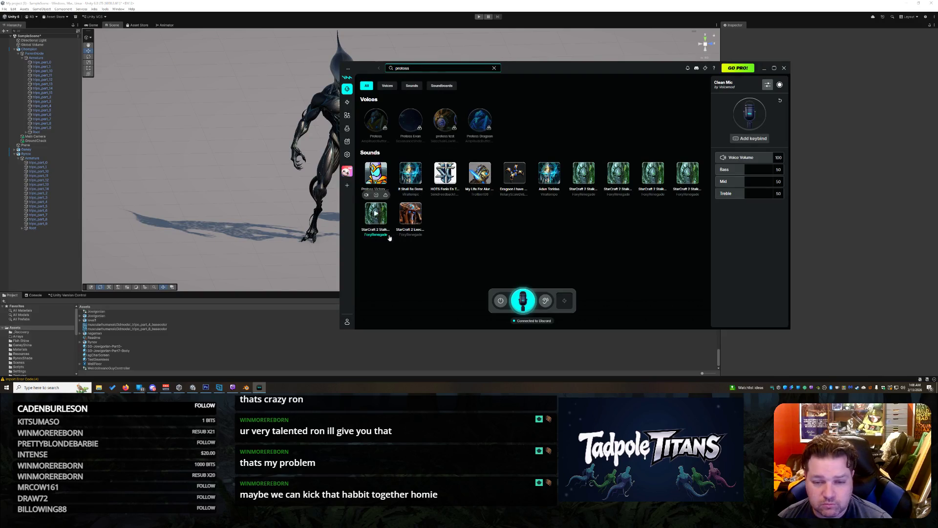
{"action": "left_click", "coordinate": [380, 121]}
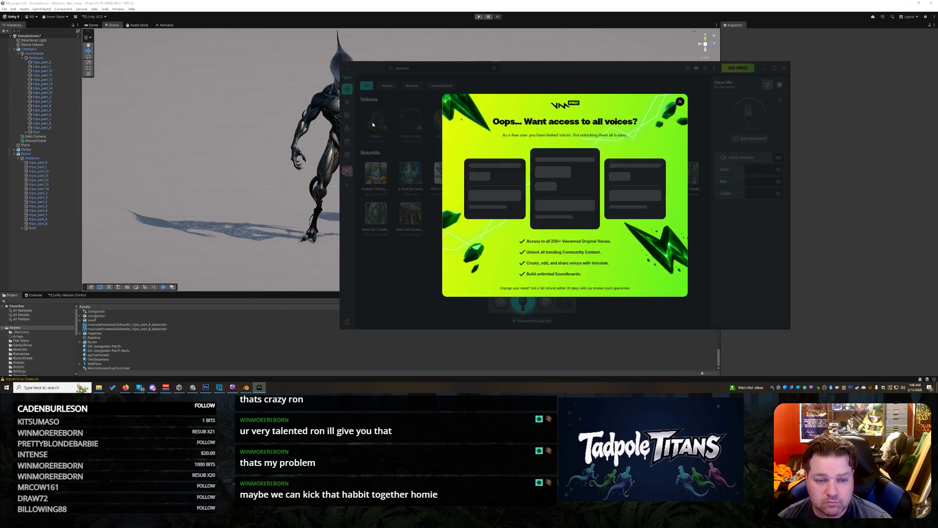
{"action": "left_click", "coordinate": [680, 100]}
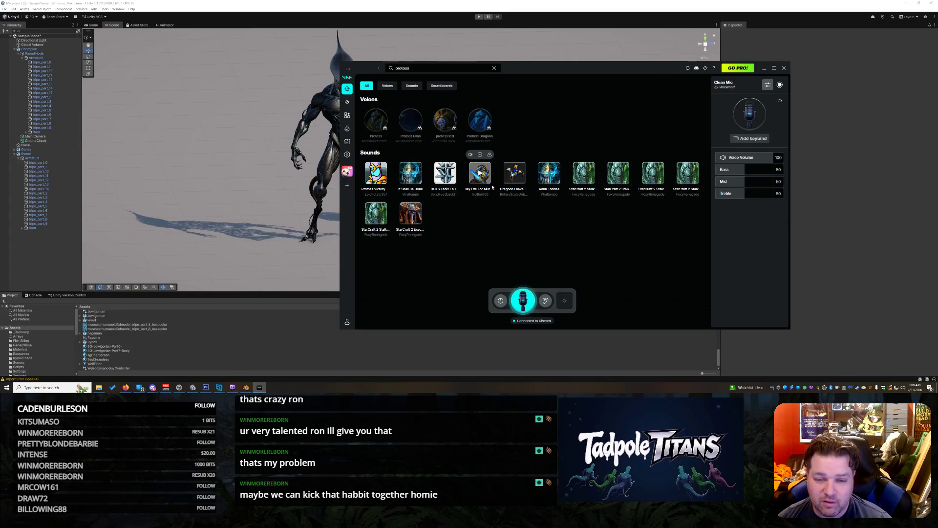
{"action": "left_click", "coordinate": [483, 172]}
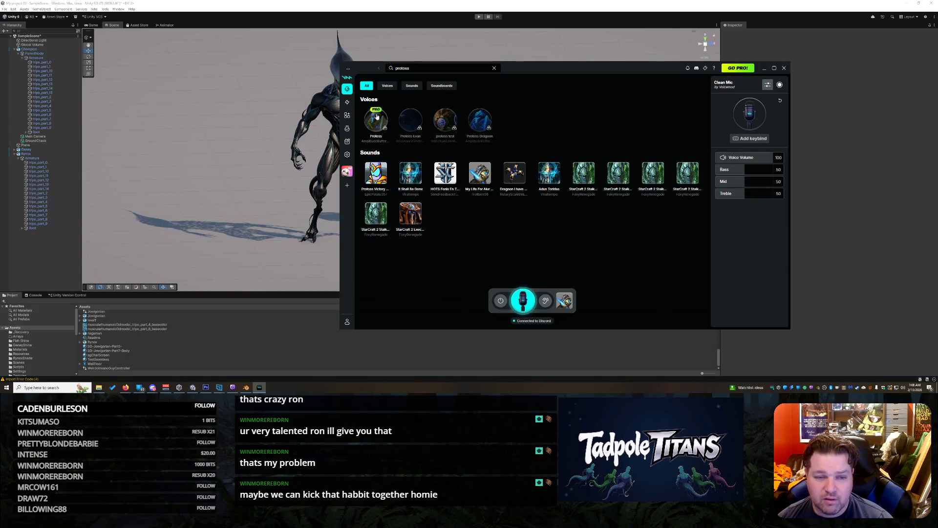
{"action": "left_click", "coordinate": [387, 85]}
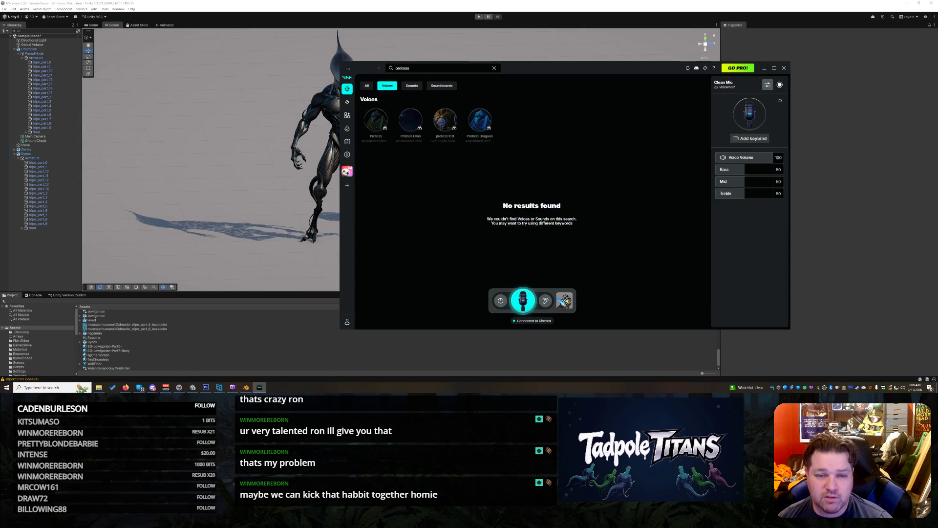
- Clear the search and test The Narrator and Clean Mic with hear-myself, ending on The Narrator
{"action": "left_click", "coordinate": [495, 69]}
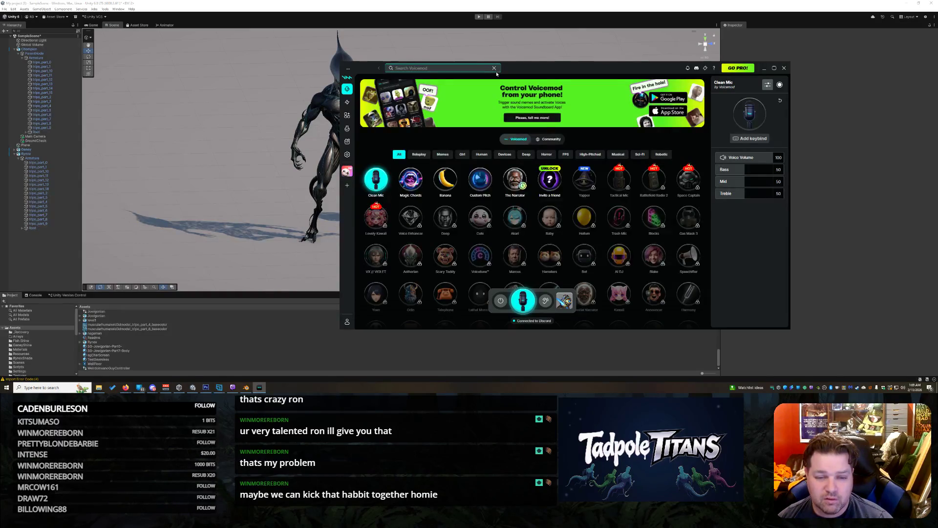
{"action": "left_click", "coordinate": [514, 179]}
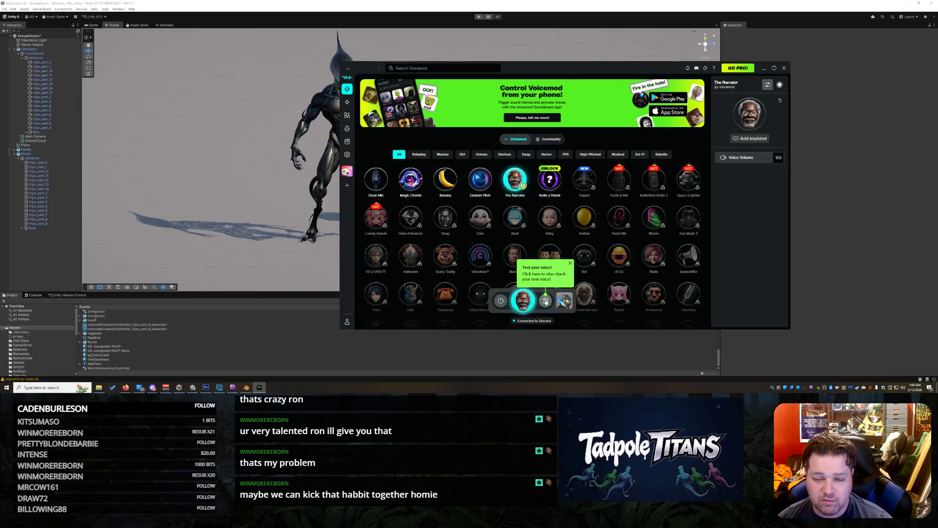
{"action": "left_click", "coordinate": [545, 301]}
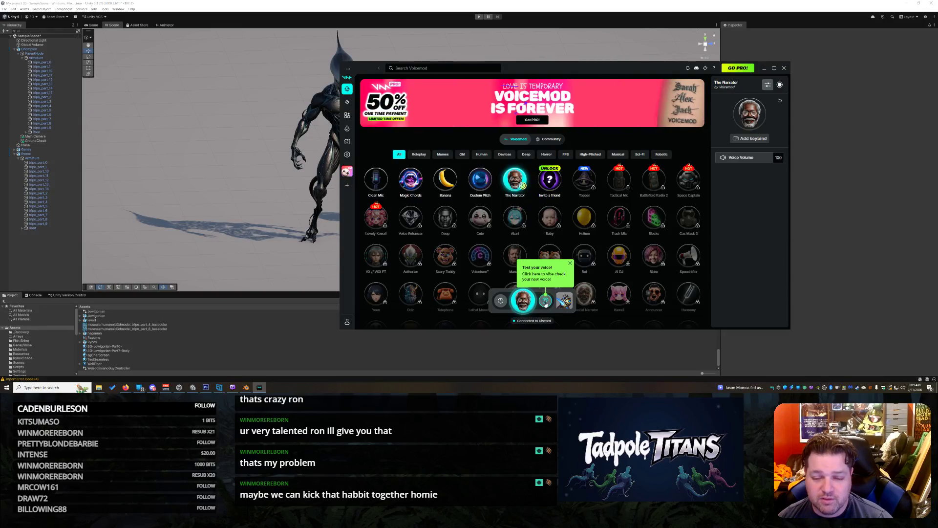
{"action": "left_click", "coordinate": [545, 301]}
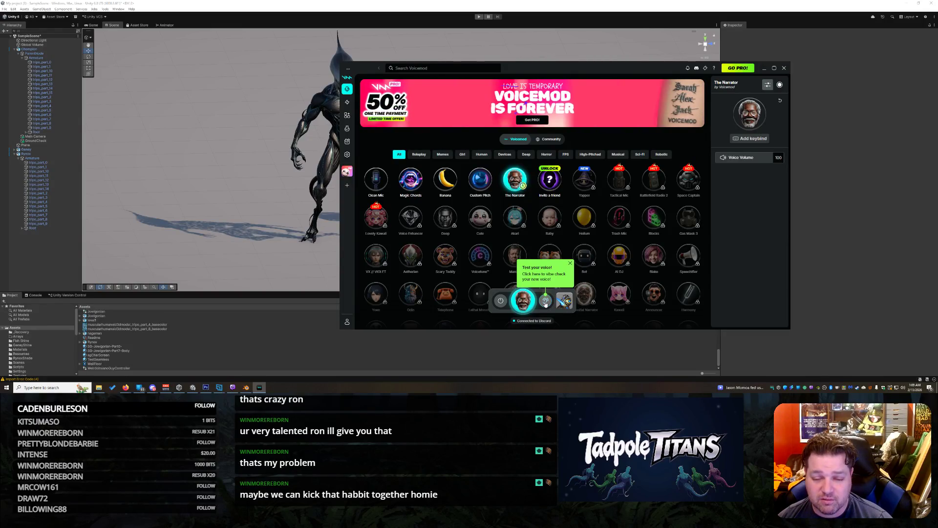
{"action": "left_click", "coordinate": [522, 313]}
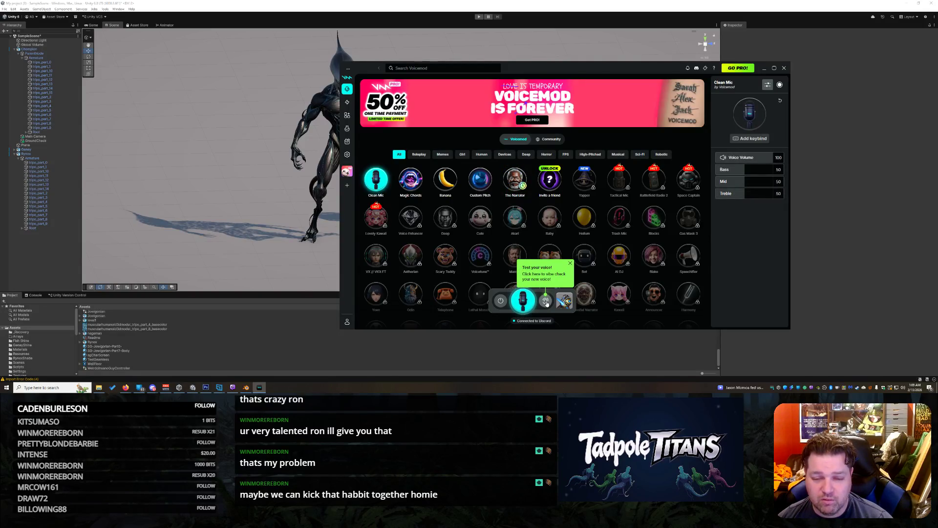
{"action": "left_click", "coordinate": [546, 301]}
{"action": "left_click", "coordinate": [525, 304]}
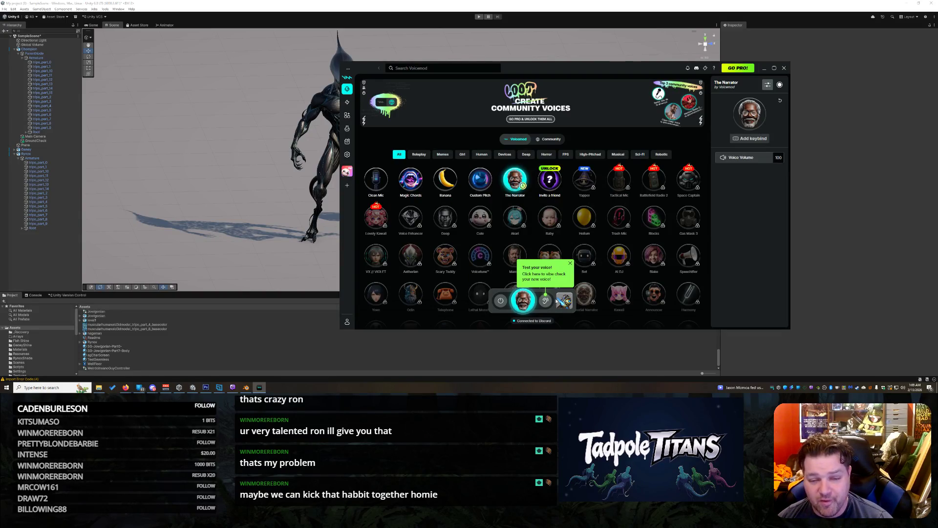
- Dismiss the voice tip, scroll to the end of the library, and try the locked The Demon voice
{"action": "left_click", "coordinate": [570, 263]}
{"action": "scroll", "coordinate": [634, 178], "scroll_direction": "down", "scroll_amount": 10}
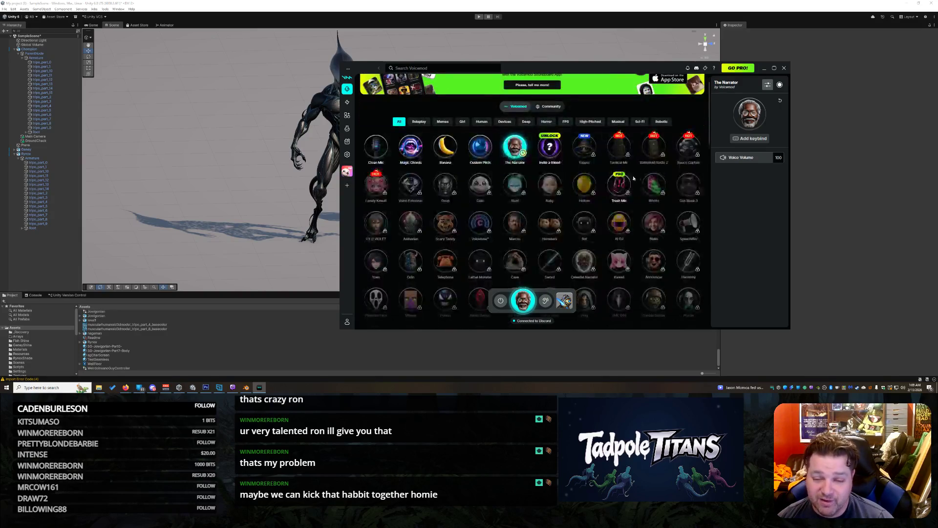
{"action": "scroll", "coordinate": [630, 199], "scroll_direction": "down", "scroll_amount": 5}
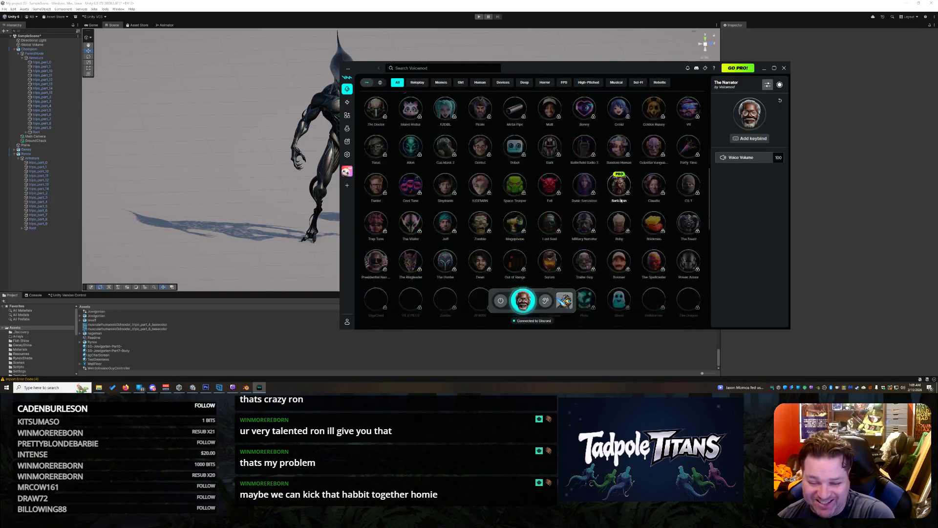
{"action": "scroll", "coordinate": [626, 179], "scroll_direction": "down", "scroll_amount": 3}
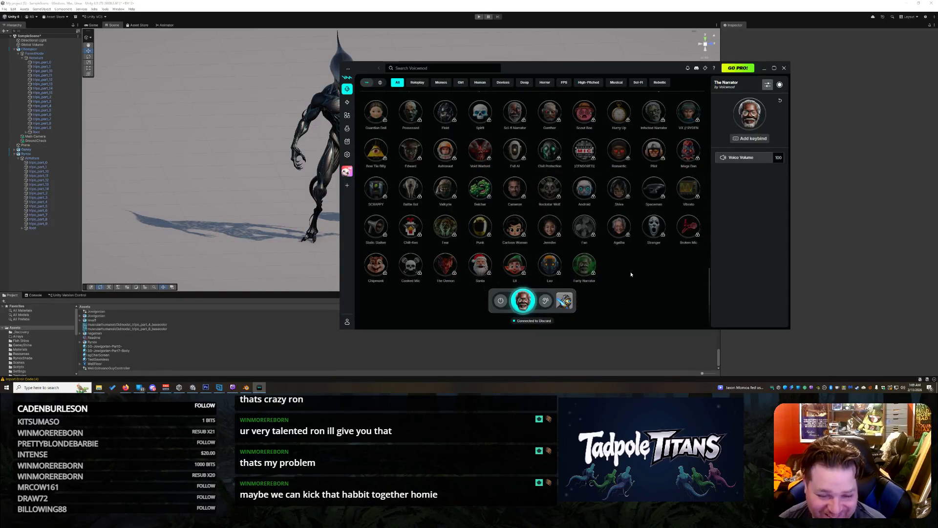
{"action": "left_click", "coordinate": [445, 264]}
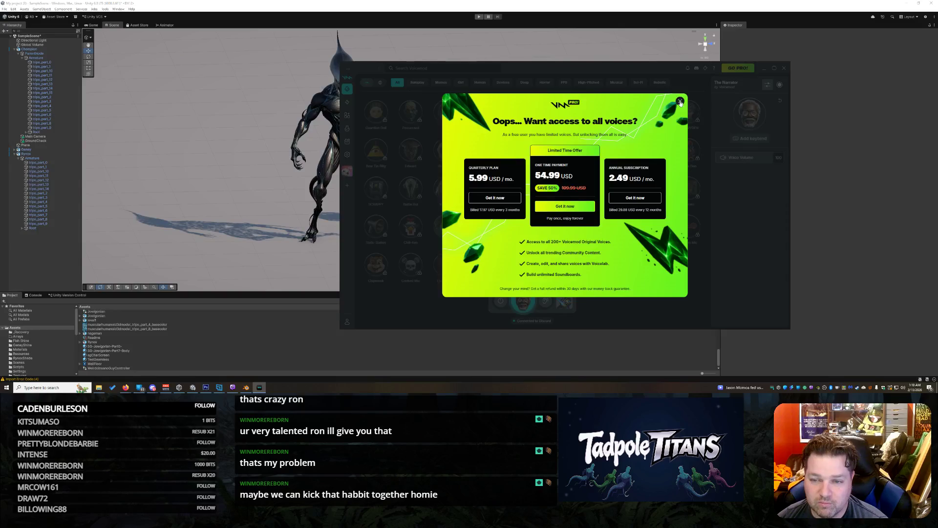
- Close the Go Pro upgrade offer, move Voicemod aside, and bring the Unity scene forward
{"action": "left_click", "coordinate": [680, 101]}
{"action": "left_click_drag", "start_coordinate": [595, 67], "coordinate": [654, 81]}
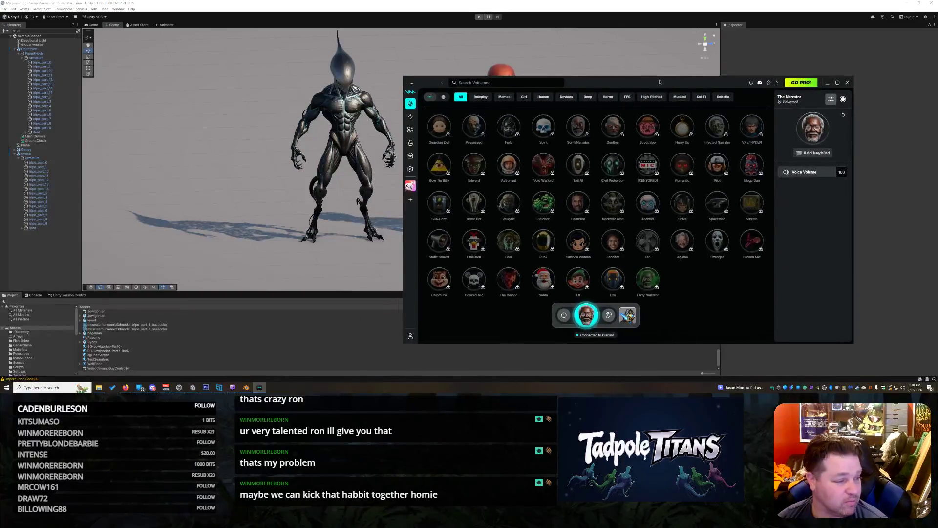
{"action": "left_click", "coordinate": [705, 42]}
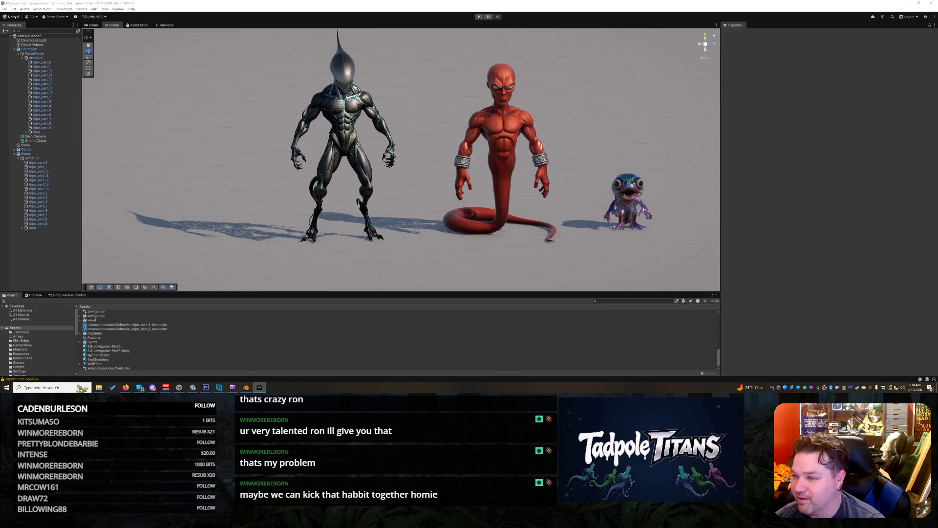
{"action": "key", "text": "alt+Tab"}
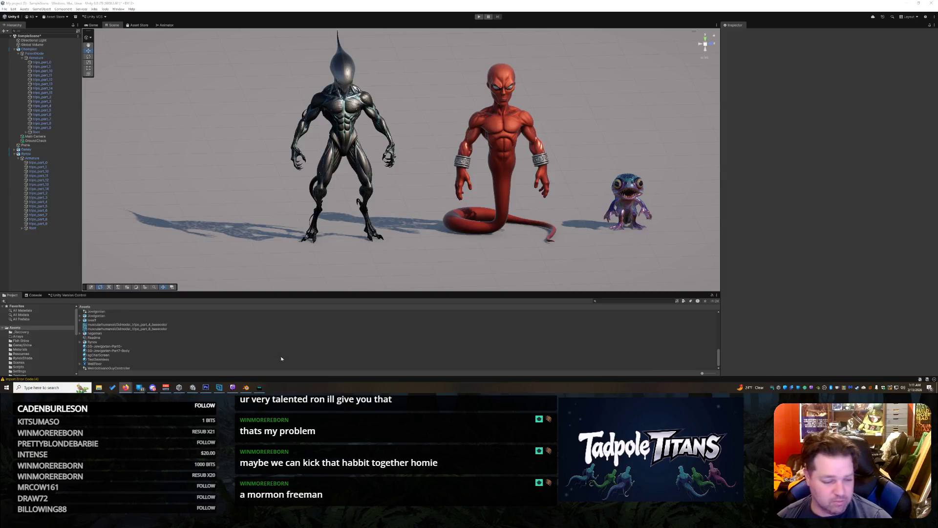
{"action": "left_click", "coordinate": [166, 387]}
{"action": "left_click", "coordinate": [348, 157]}
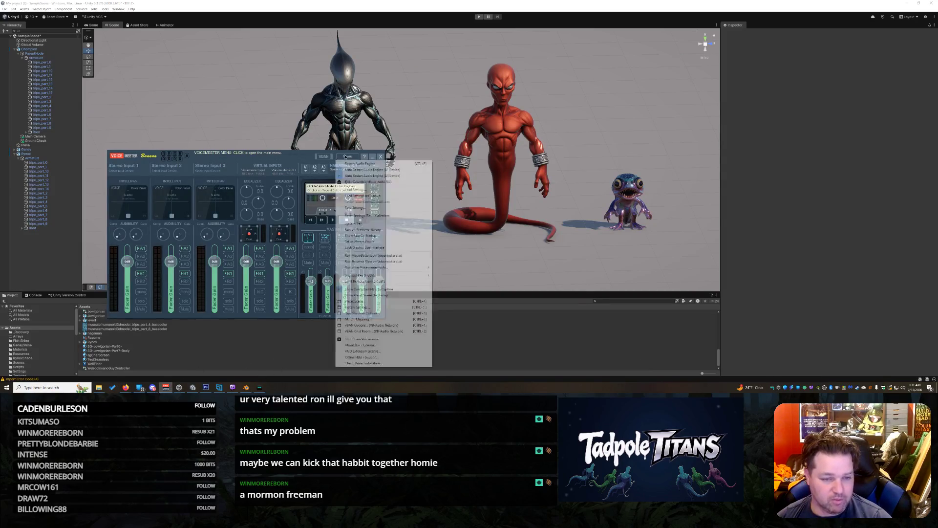
{"action": "left_click", "coordinate": [347, 157]}
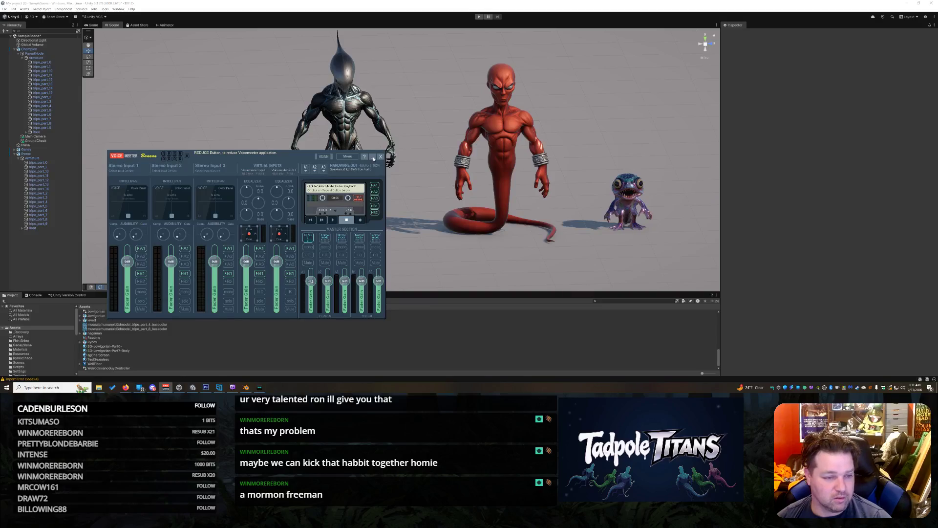
{"action": "left_click", "coordinate": [373, 157]}
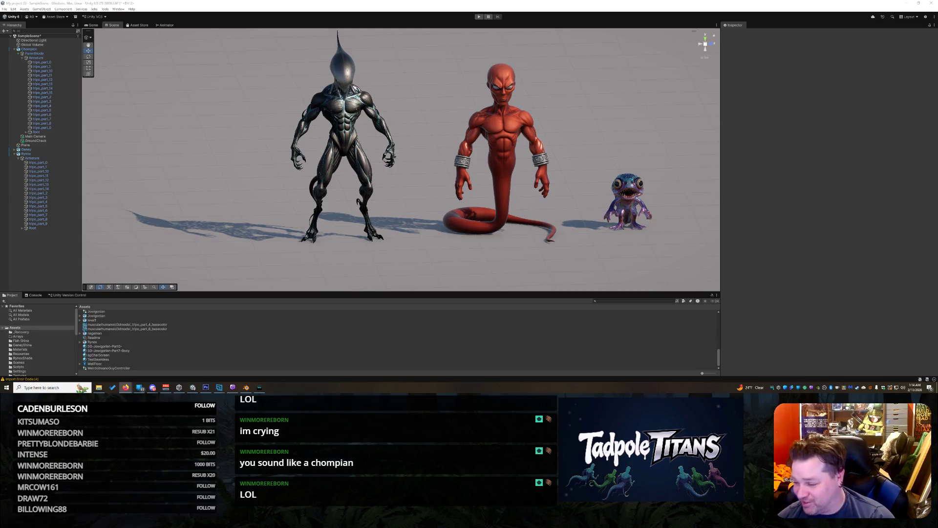
{"action": "key", "text": "alt+Tab"}
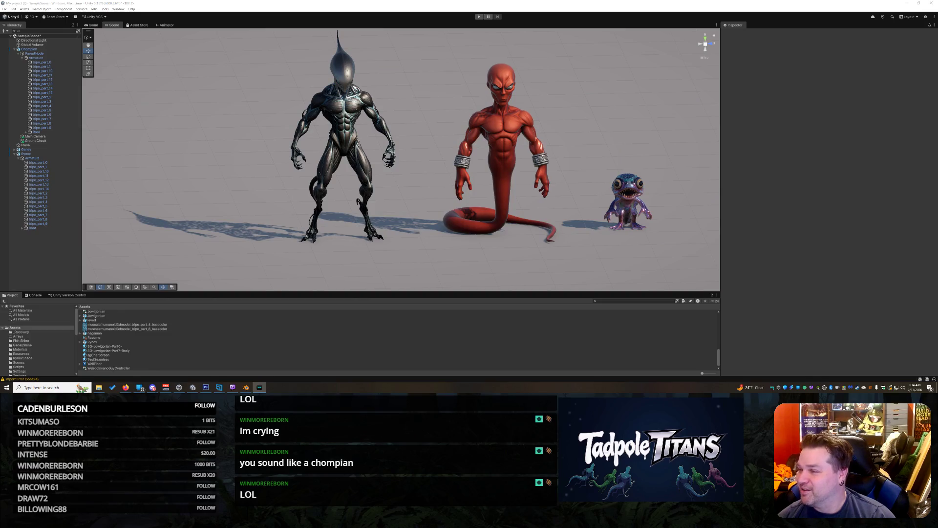
{"action": "key", "text": "alt+Tab"}
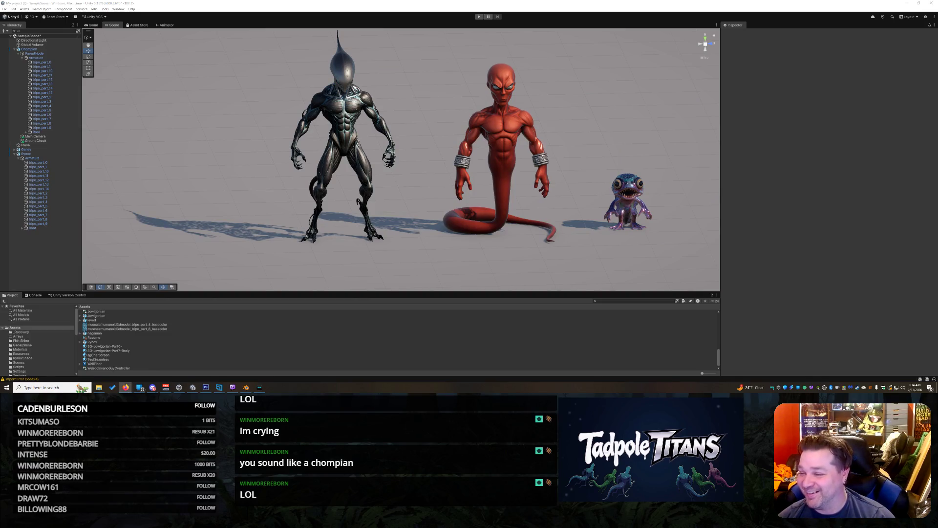
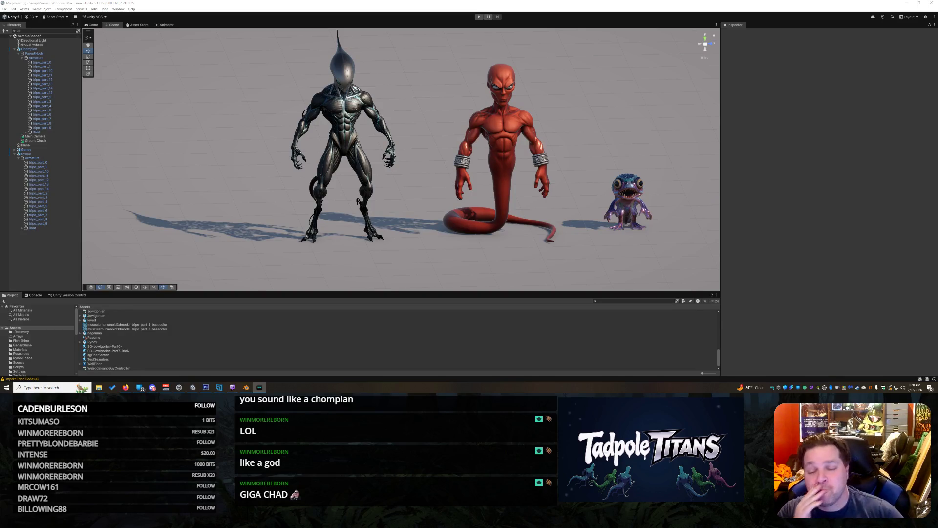
- Alt-Tab over to Firefox and back to the Unity editor with the audio mixer
{"action": "key", "text": "alt+Tab"}
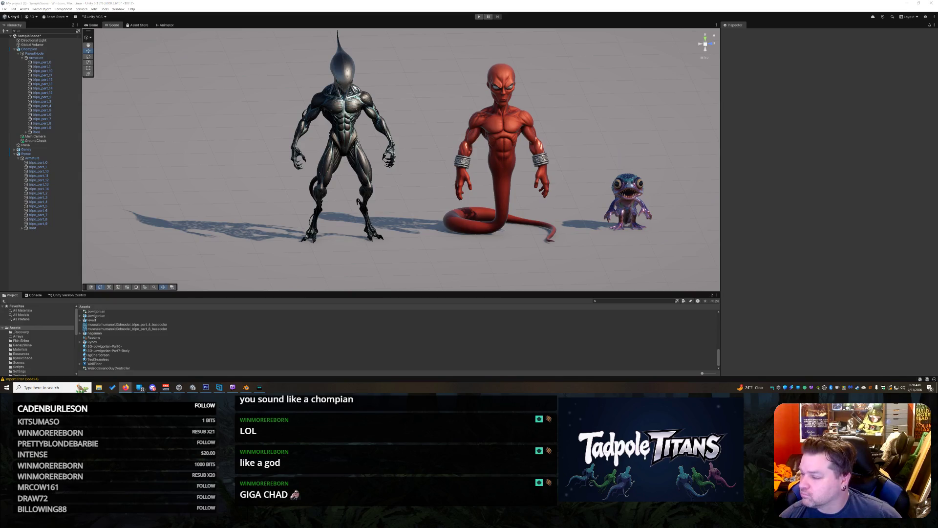
{"action": "key", "text": "alt+Tab"}
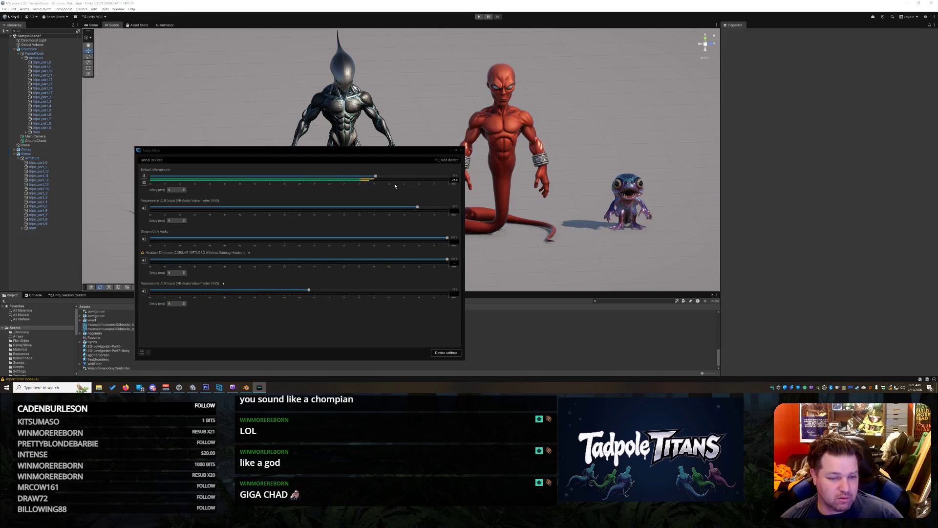
- Lower the Default Microphone volume slightly in the Streamlabs audio mixer
{"action": "left_click_drag", "start_coordinate": [375, 176], "coordinate": [359, 177]}
{"action": "key", "text": "alt+Tab"}
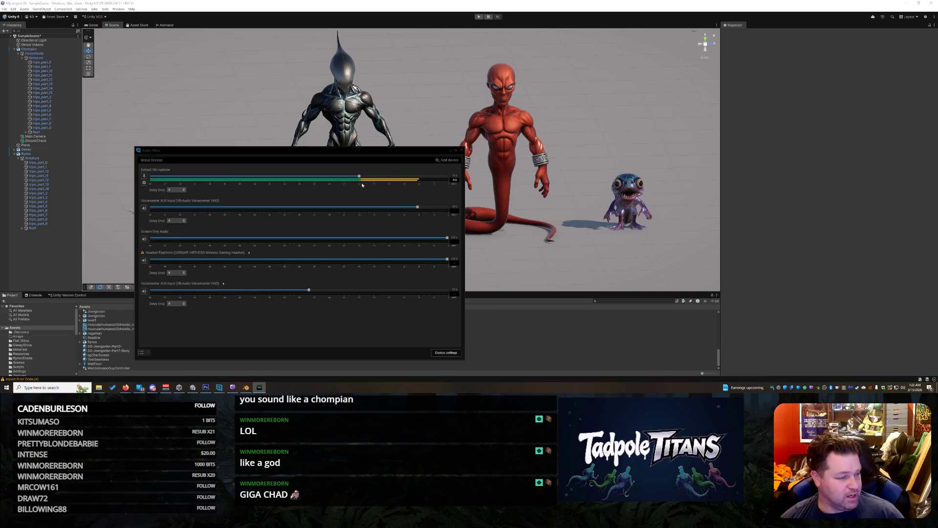
{"action": "key", "text": "alt+Tab"}
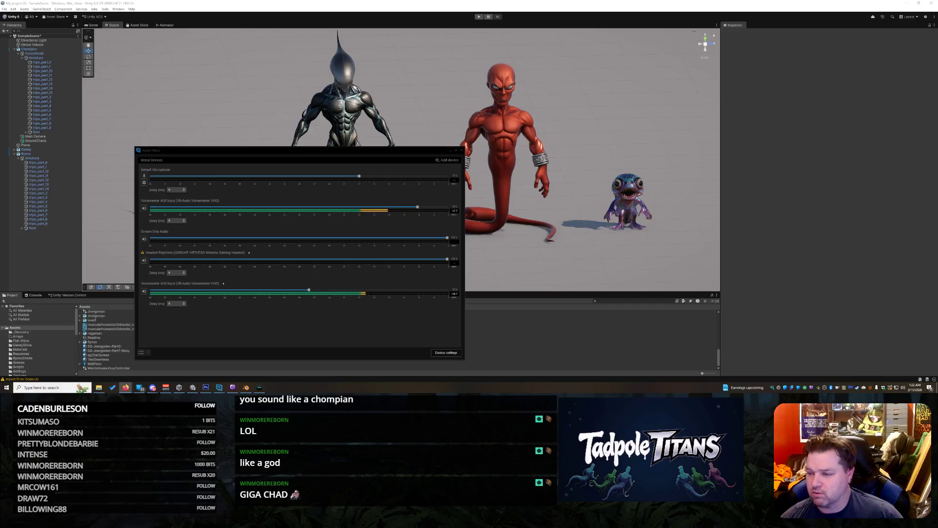
- Raise the Voicemeeter AUX Input system volume to 100, then close the audio mixer
{"action": "left_click", "coordinate": [903, 388]}
{"action": "left_click_drag", "start_coordinate": [917, 375], "coordinate": [921, 375]}
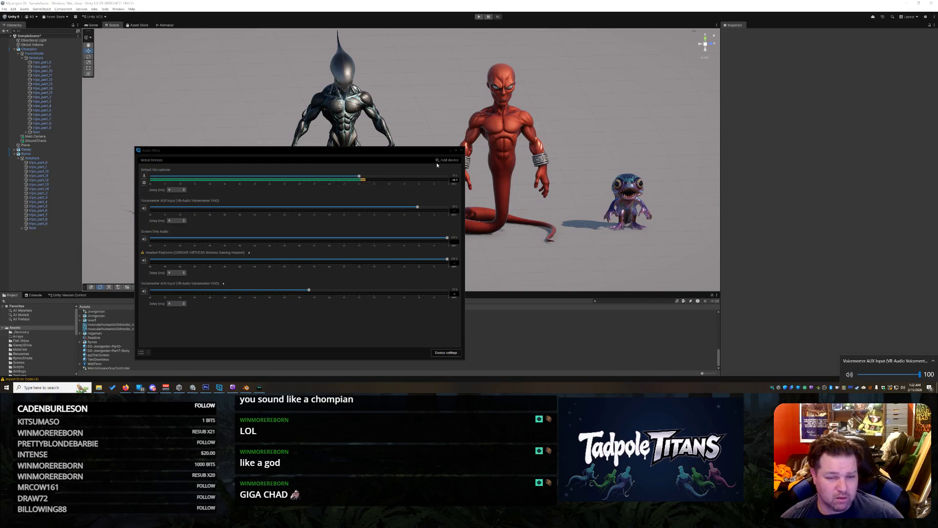
{"action": "left_click", "coordinate": [461, 153]}
{"action": "left_click", "coordinate": [461, 151]}
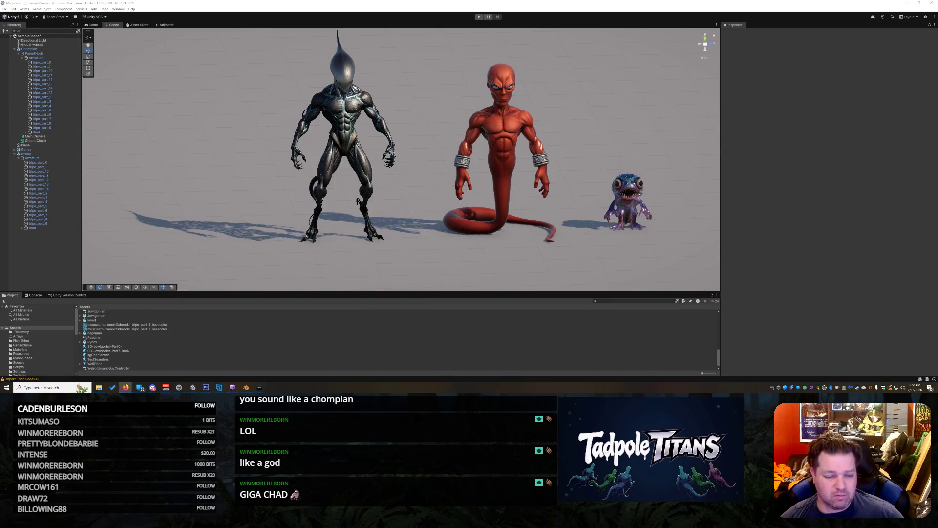
{"action": "left_click", "coordinate": [259, 387]}
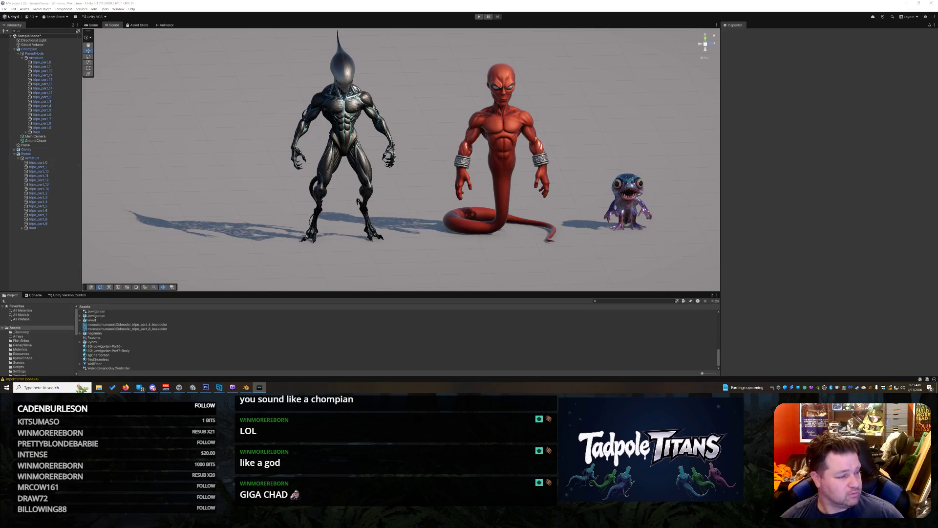
{"action": "key", "text": "alt+Tab"}
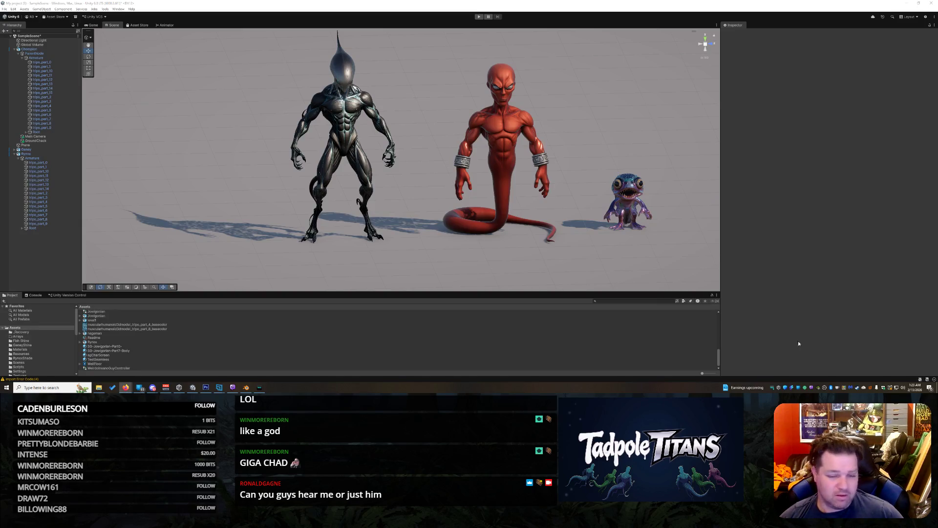
{"action": "right_click", "coordinate": [685, 387]}
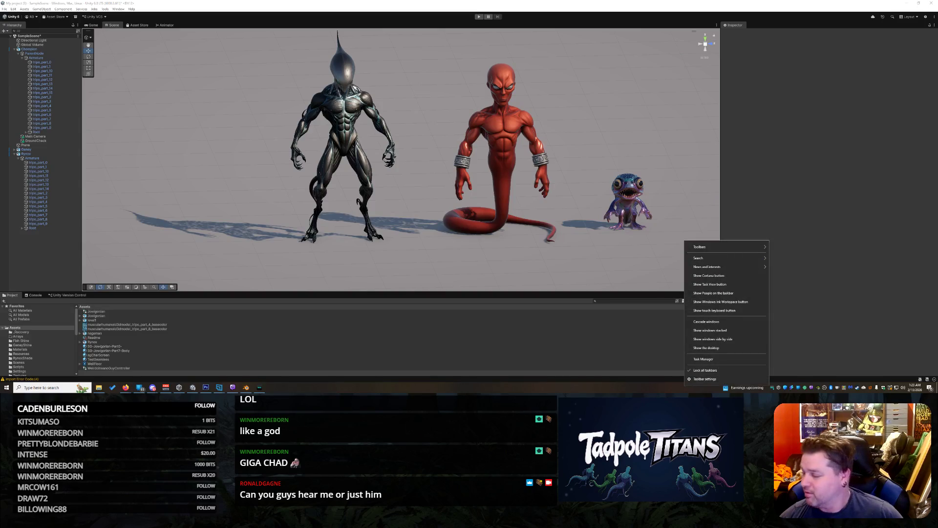
{"action": "key", "text": "Escape"}
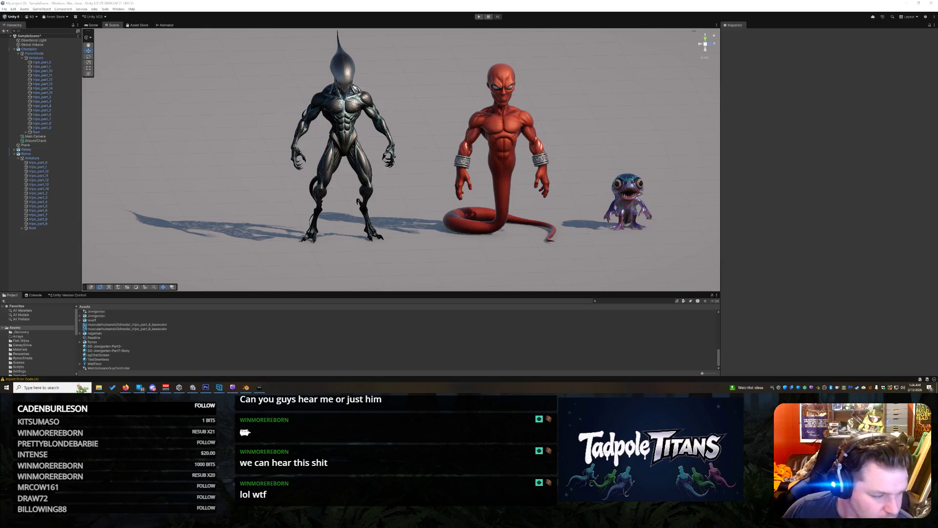
{"action": "left_click", "coordinate": [166, 387]}
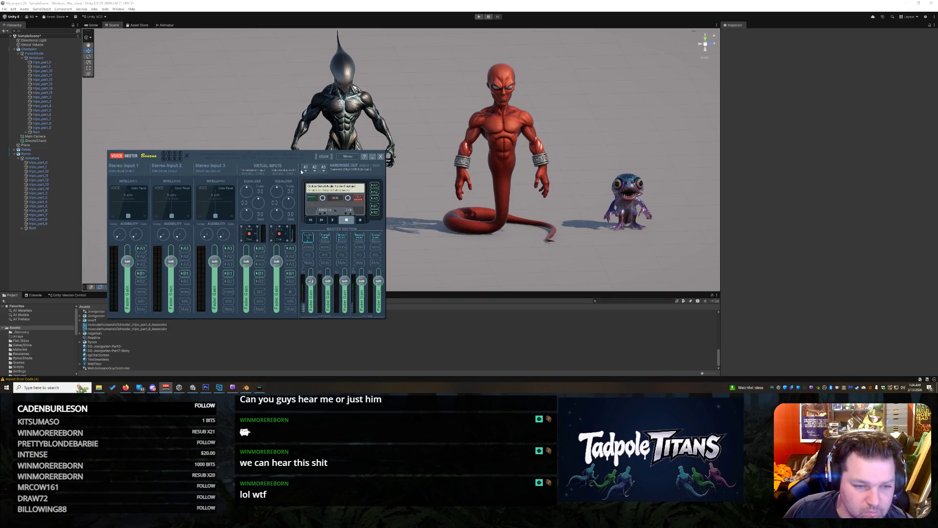
- Keep Headset Earphone as VoiceMeeter's A1 output device
{"action": "left_click", "coordinate": [306, 168]}
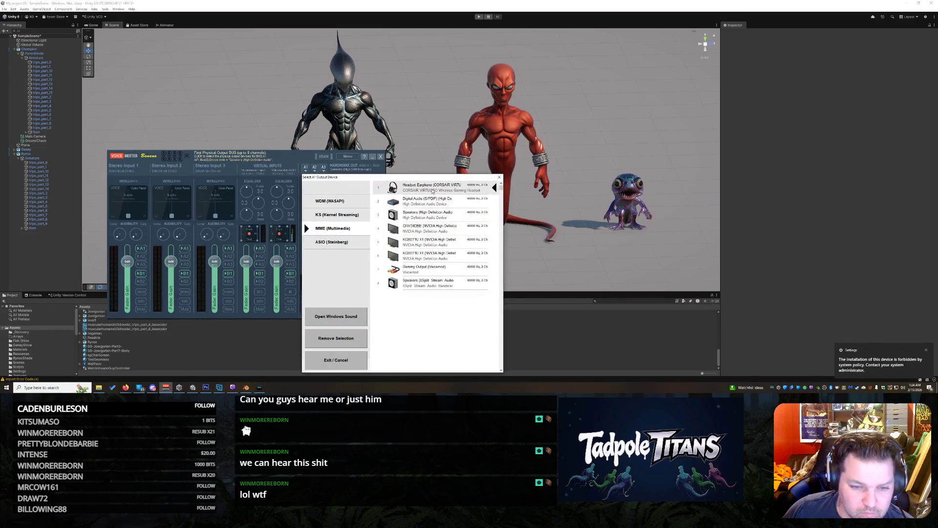
{"action": "left_click", "coordinate": [431, 191]}
{"action": "left_click", "coordinate": [495, 212]}
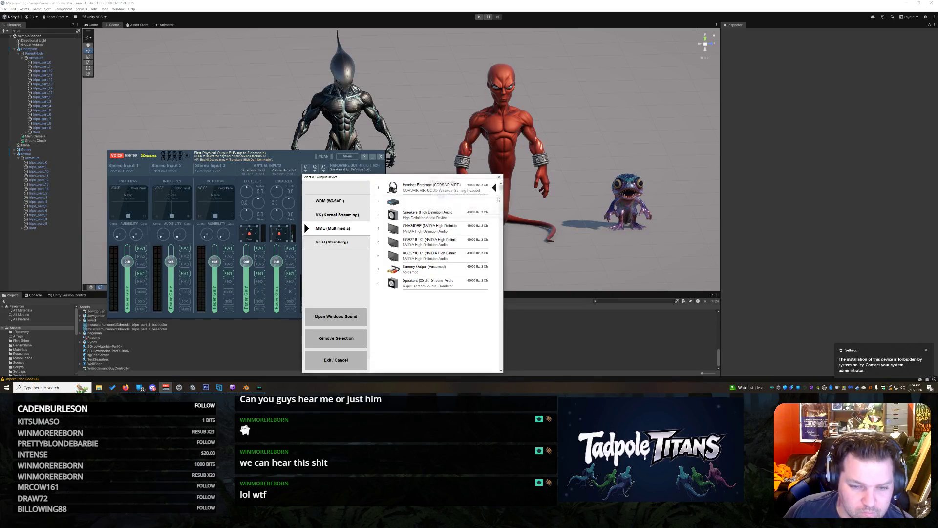
{"action": "left_click", "coordinate": [500, 177]}
- Close the network configuration window and confirm Voicemeeter AUX Input output is at 100
{"action": "left_click", "coordinate": [323, 157]}
{"action": "left_click", "coordinate": [347, 156]}
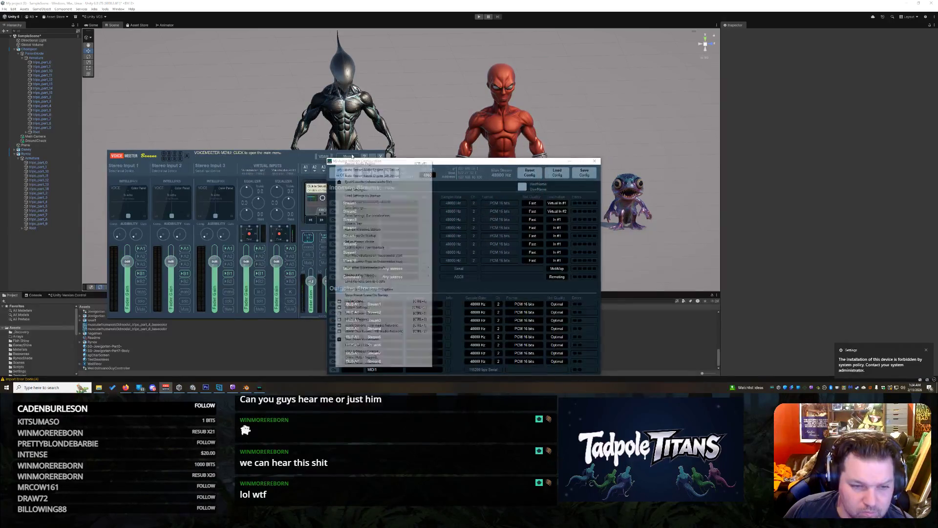
{"action": "left_click", "coordinate": [595, 162]}
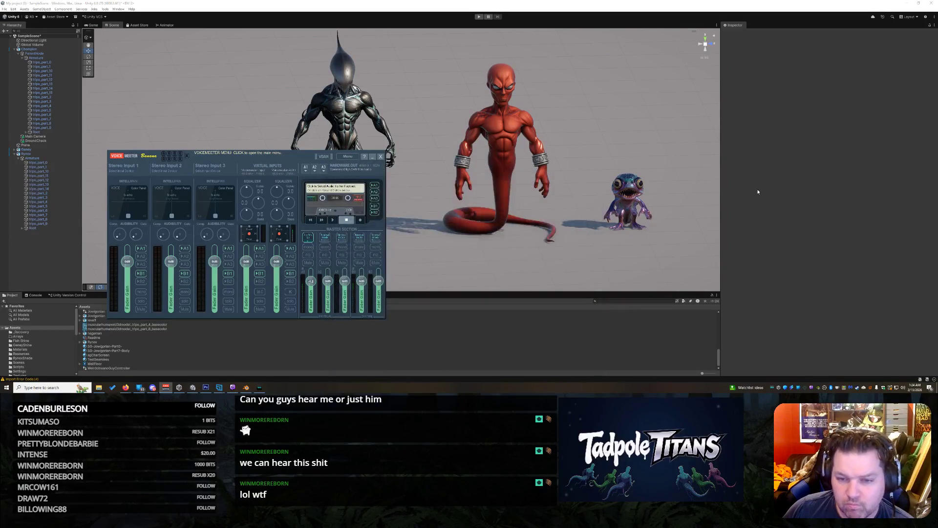
{"action": "left_click", "coordinate": [903, 388]}
{"action": "left_click", "coordinate": [903, 285]}
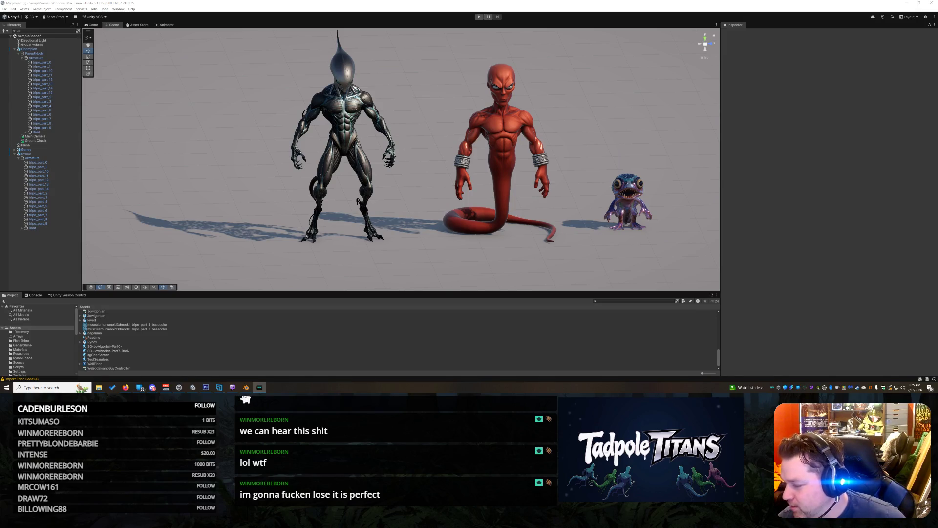
- Cycle through the windows, then reopen the Streamlabs Audio Mixer from the taskbar
{"action": "key", "text": "alt+Tab"}
{"action": "key", "text": "alt+Tab"}
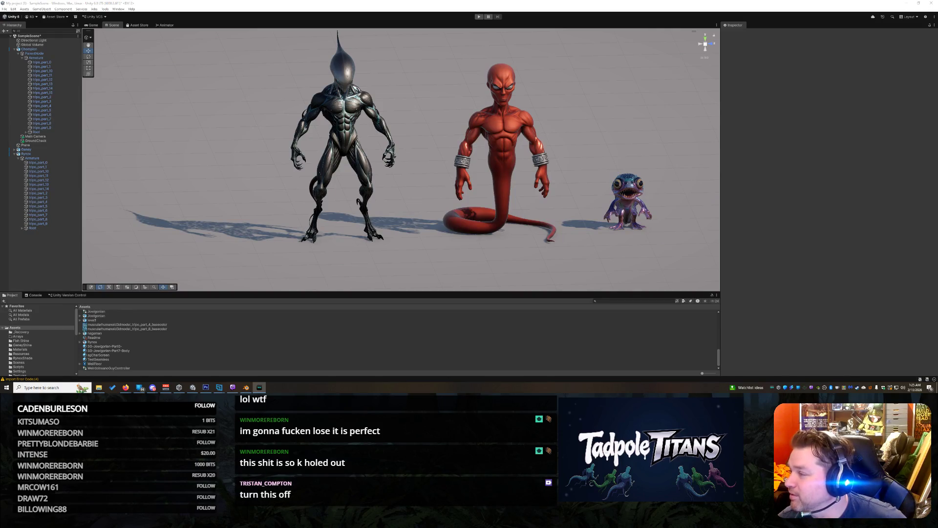
{"action": "key", "text": "alt+Tab"}
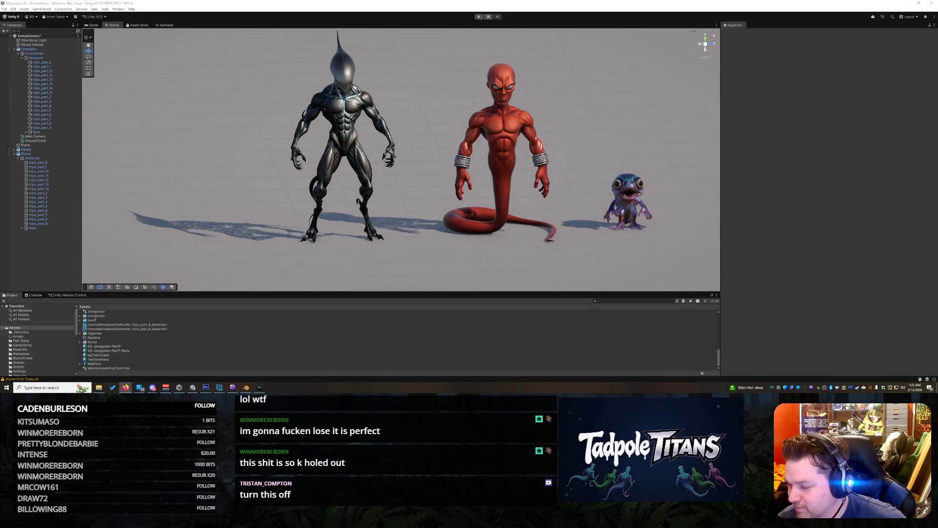
{"action": "key", "text": "alt+Tab"}
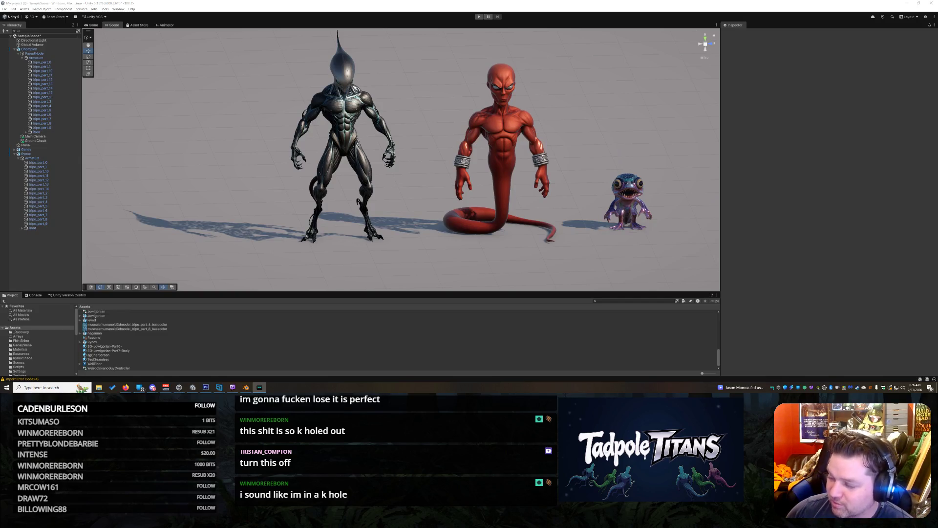
{"action": "left_click", "coordinate": [219, 387]}
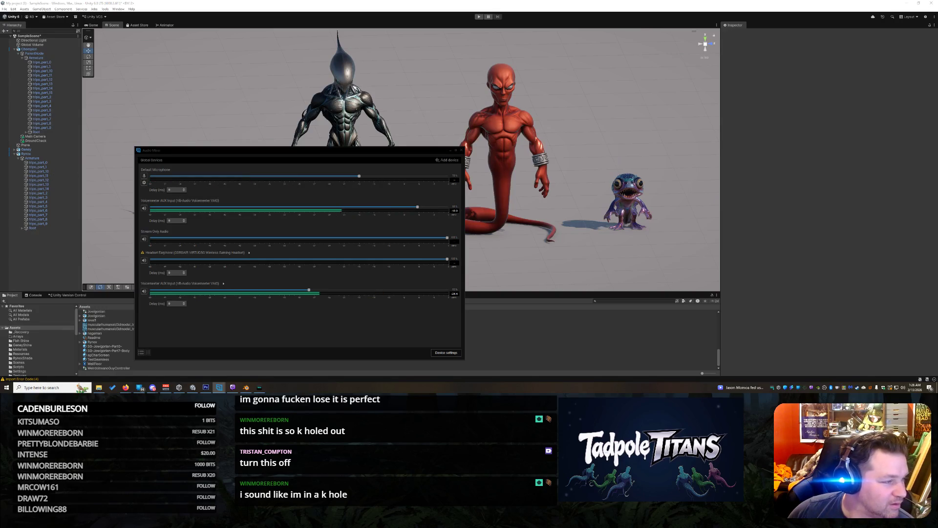
{"action": "left_click", "coordinate": [452, 175]}
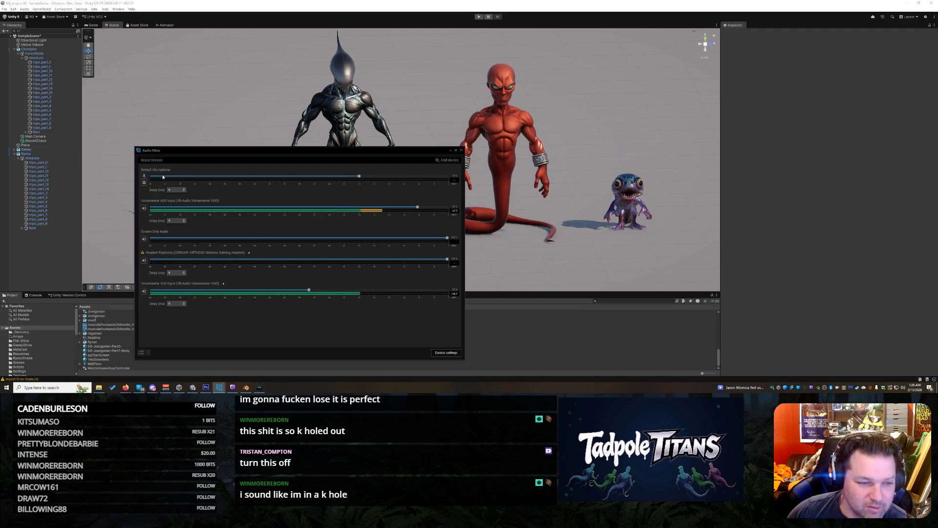
{"action": "right_click", "coordinate": [903, 387]}
{"action": "left_click", "coordinate": [889, 349]}
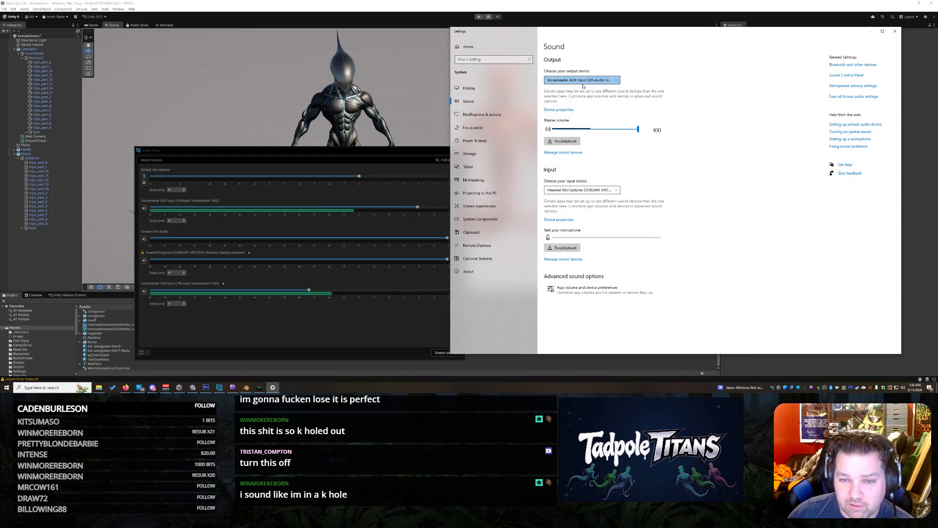
- Set Microphone (Voicemod) as the Windows sound input device, then minimize Sound settings
{"action": "left_click", "coordinate": [586, 190]}
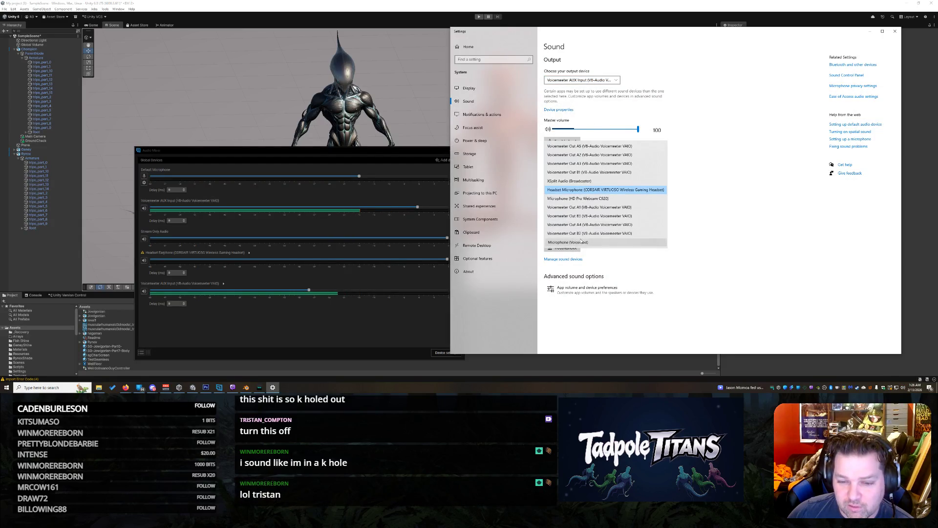
{"action": "left_click", "coordinate": [579, 241]}
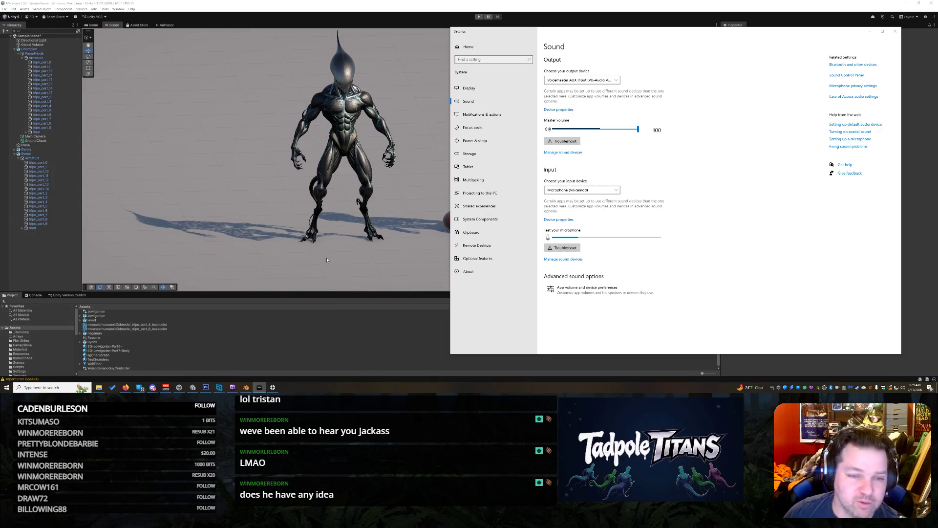
{"action": "left_click", "coordinate": [875, 33]}
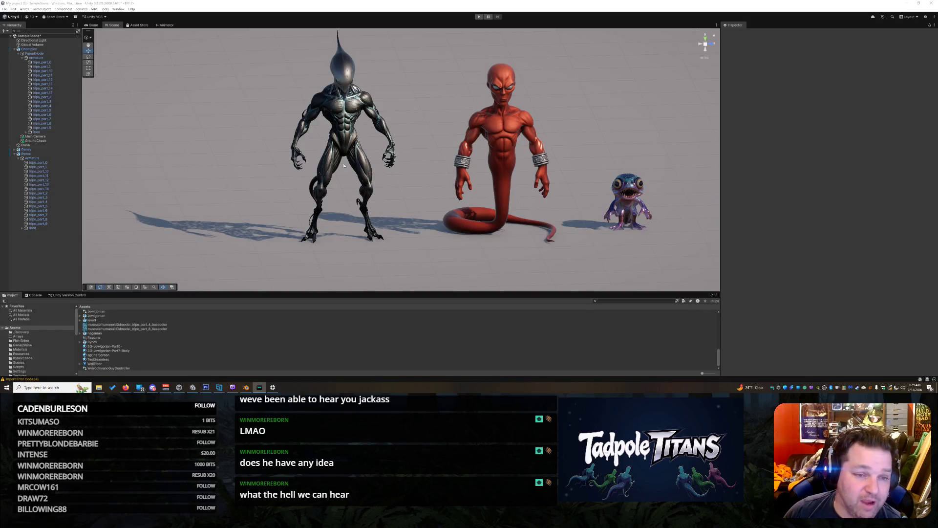
- Move and orbit the Scene camera to frame the black alien, red serpent-tailed humanoid and purple creature
{"action": "mouse_move", "coordinate": [436, 228]}
{"action": "left_mouse_down"}
{"action": "mouse_move", "coordinate": [398, 236]}
{"action": "mouse_move", "coordinate": [425, 244]}
{"action": "left_mouse_up"}
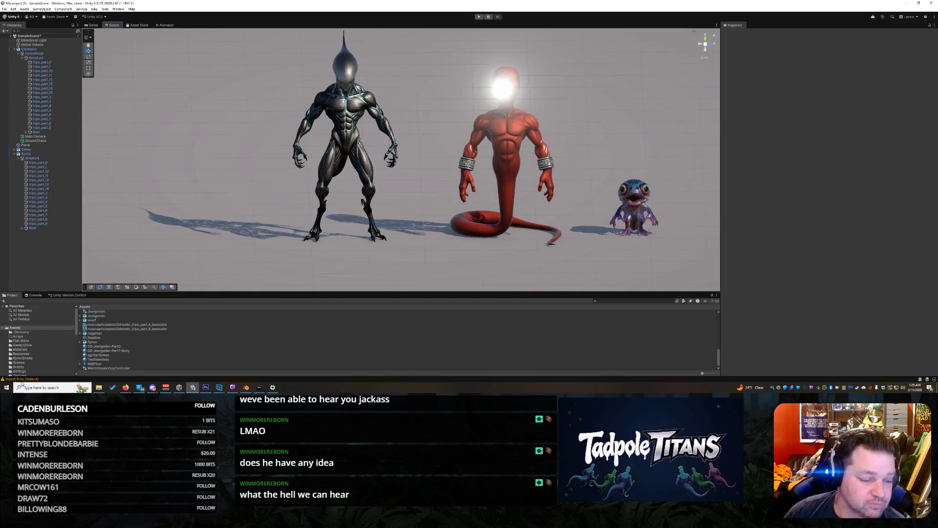
{"action": "mouse_move", "coordinate": [342, 219]}
{"action": "left_mouse_down"}
{"action": "mouse_move", "coordinate": [401, 210]}
{"action": "mouse_move", "coordinate": [280, 201]}
{"action": "mouse_move", "coordinate": [282, 231]}
{"action": "left_mouse_up"}
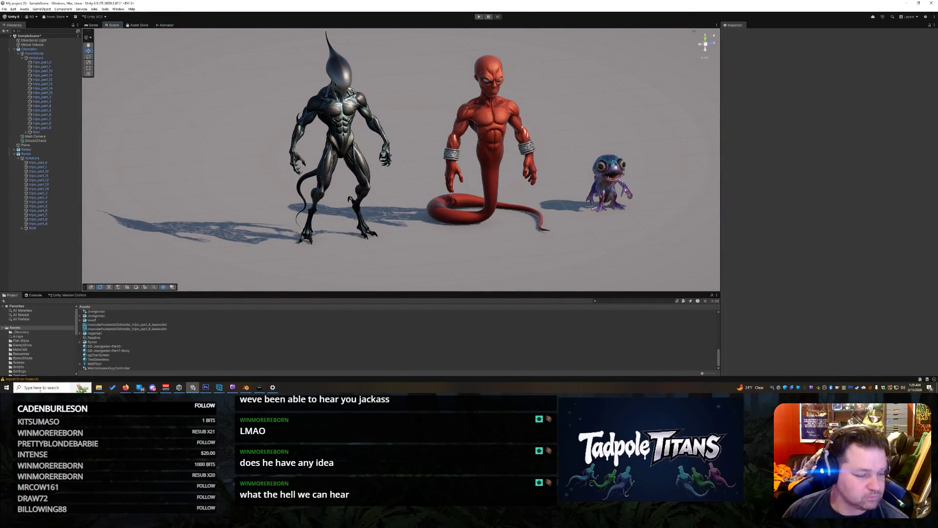
- Open Notepad through Windows search and write 'Rynox - Renounced'
{"action": "left_click", "coordinate": [40, 388]}
{"action": "type", "text": "noitepa"}
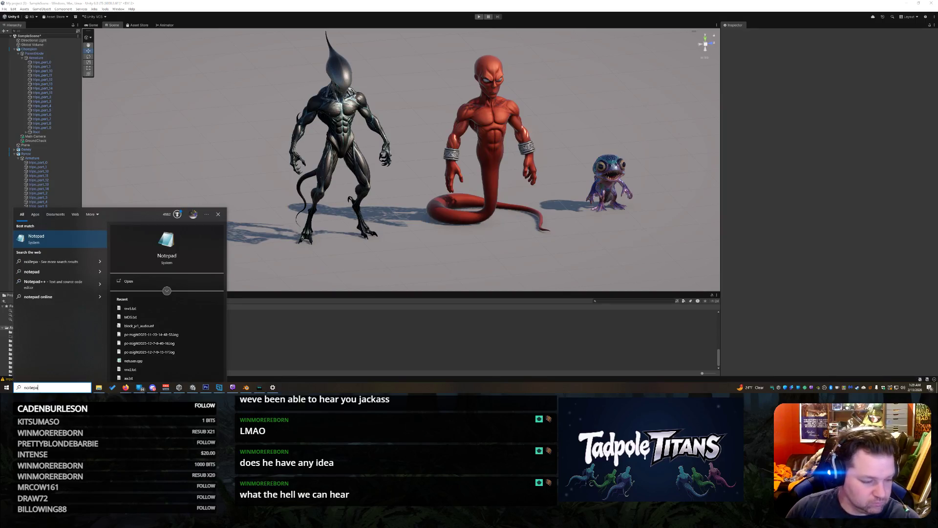
{"action": "key", "text": "Return"}
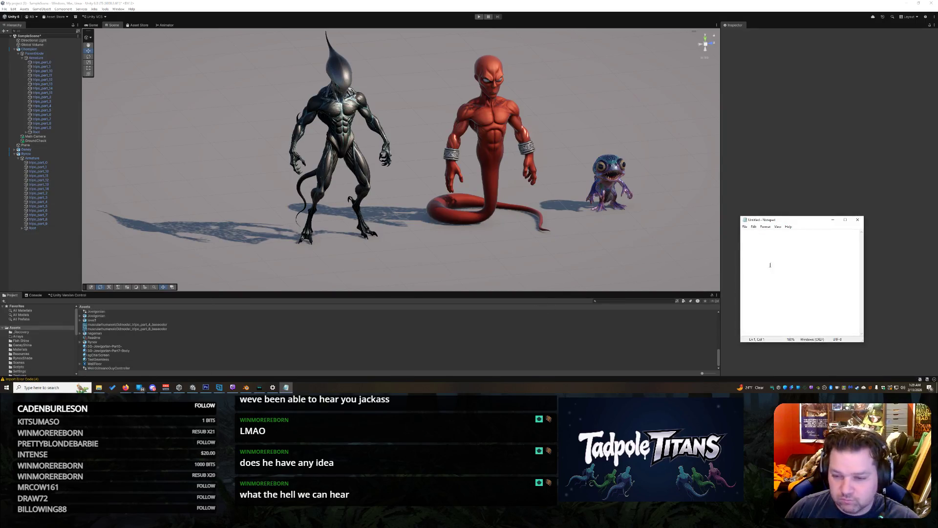
{"action": "type", "text": "Rynox - Re"}
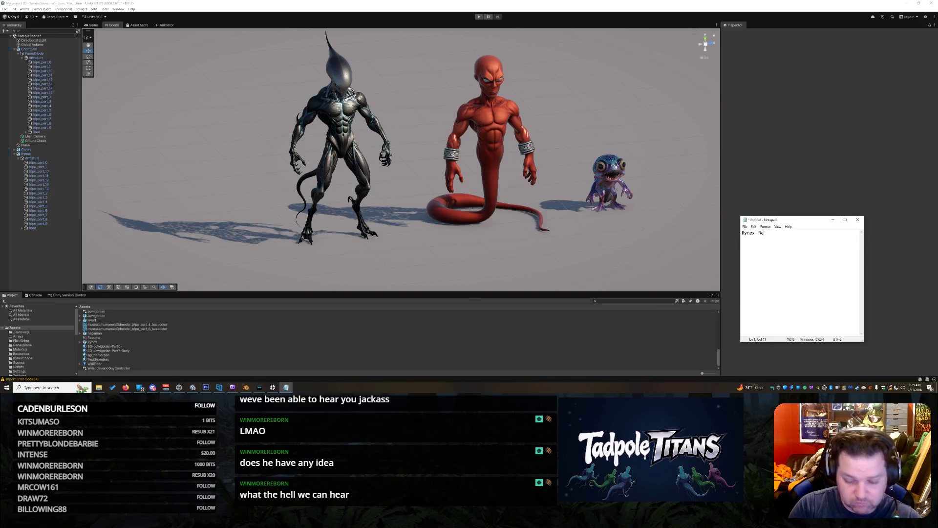
{"action": "type", "text": "nounced"}
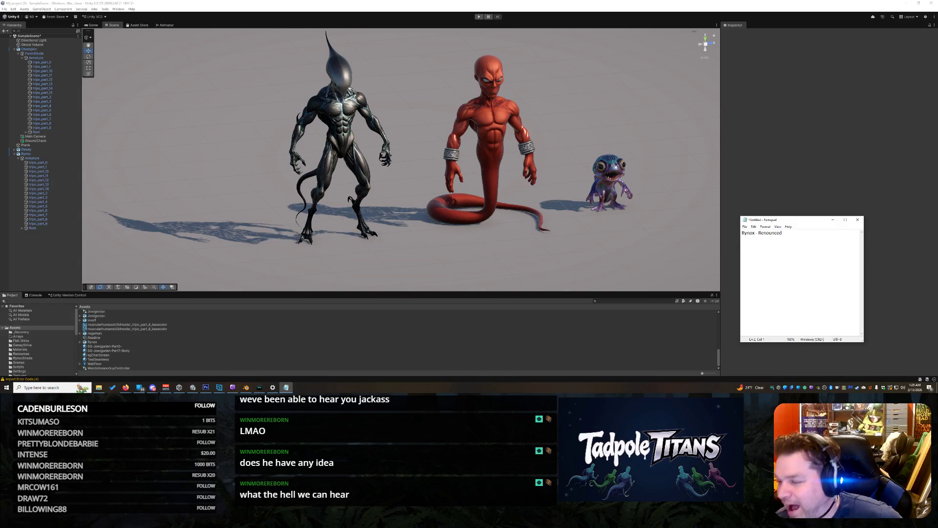
{"action": "key", "text": "alt+Tab"}
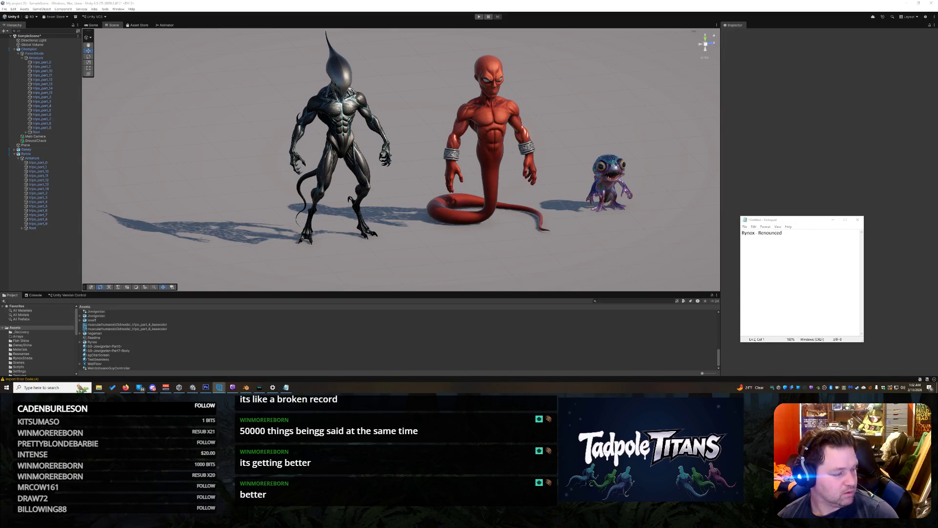
{"action": "key", "text": "alt+Tab"}
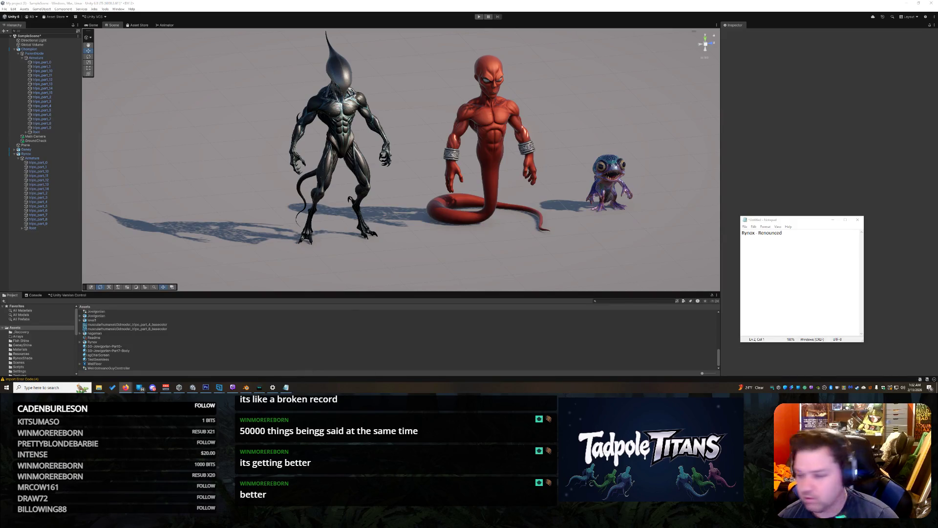
{"action": "key", "text": "alt+Tab"}
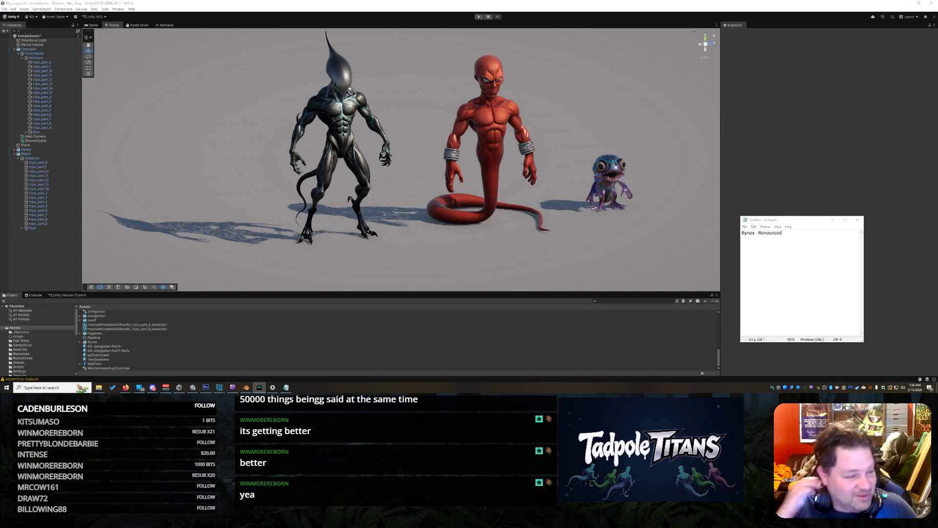
{"action": "key", "text": "XF86AudioRaiseVolume"}
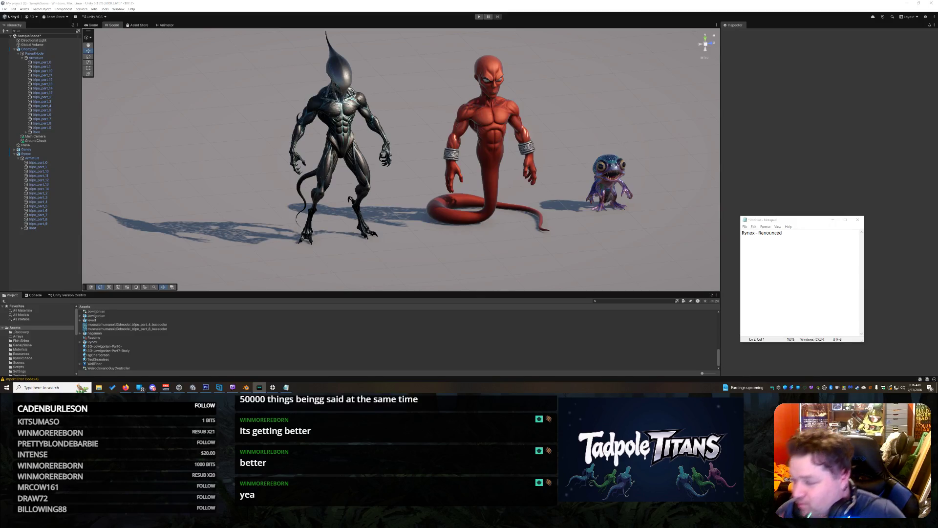
{"action": "key", "text": "XF86AudioPlay"}
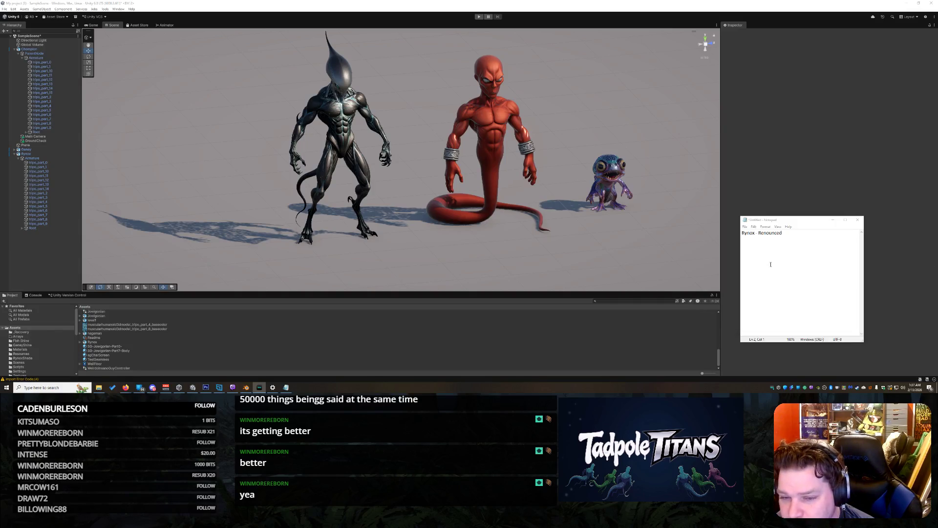
- Finish 'Chompion', tab 'Renounced' further from 'Rynox', and add 'Genie' on the next line
{"action": "left_click", "coordinate": [830, 272]}
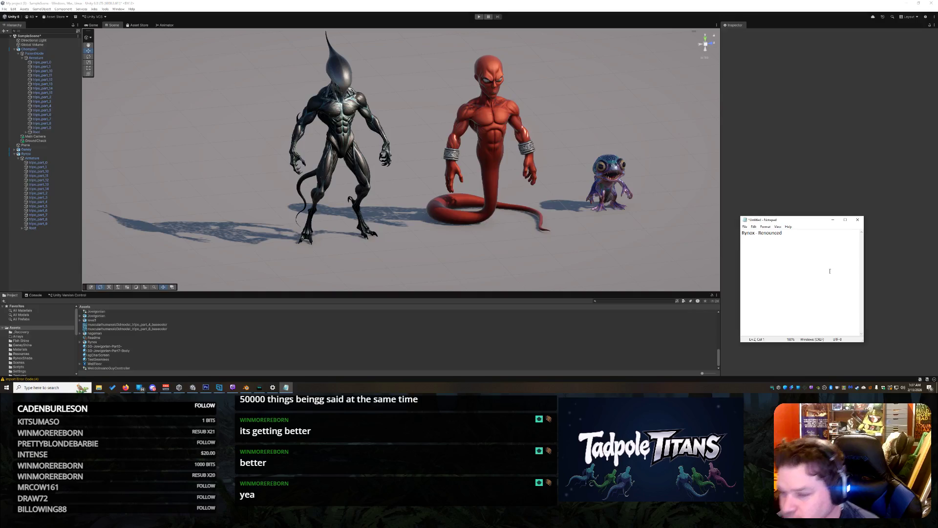
{"action": "left_click", "coordinate": [802, 238]}
{"action": "type", "text": "Chompion -"}
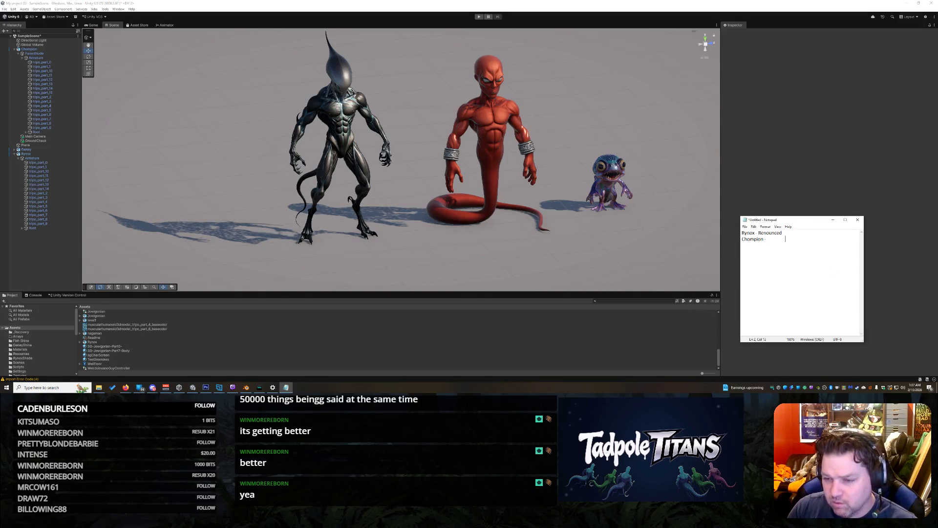
{"action": "key", "text": "Tab"}
{"action": "key", "text": "BackSpace"}
{"action": "key", "text": "Tab"}
{"action": "key", "text": "Tab"}
{"action": "left_click", "coordinate": [829, 270]}
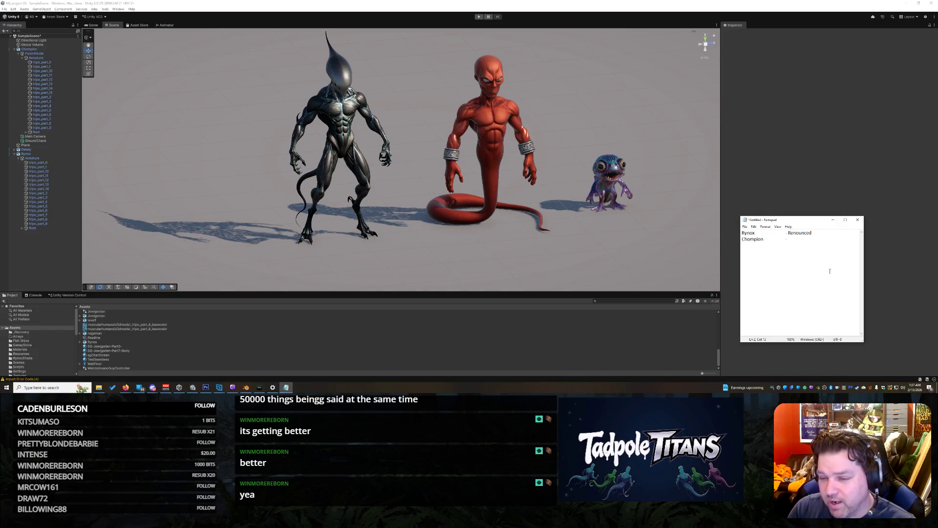
{"action": "type", "text": "Genie"}
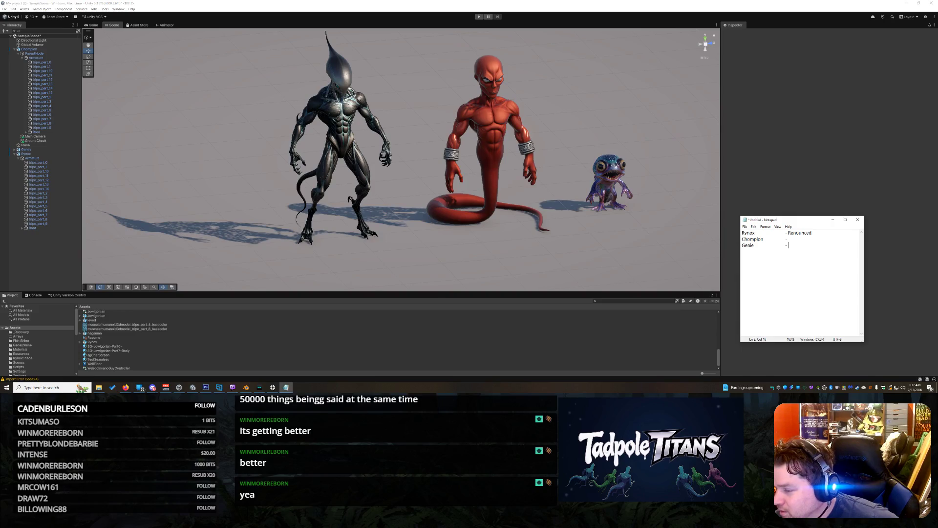
{"action": "key", "text": "alt+Tab"}
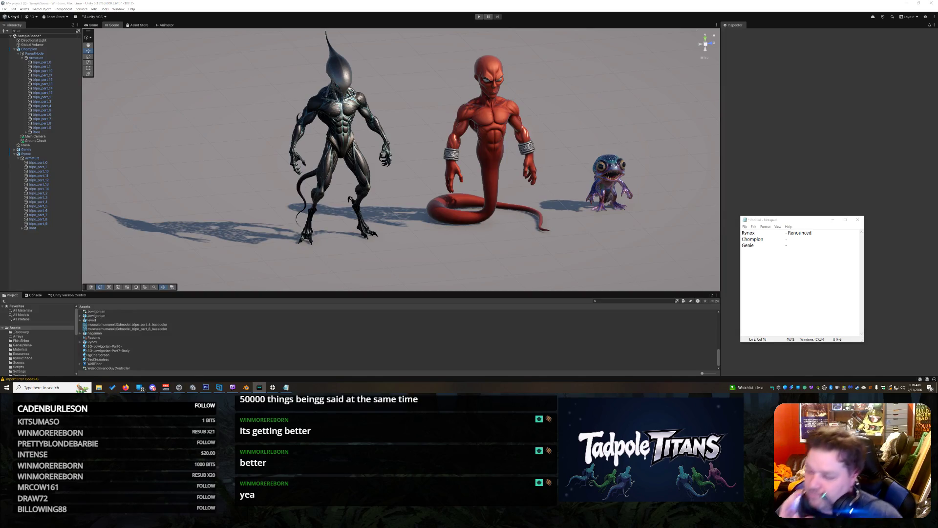
{"action": "key", "text": "XF86AudioRaiseVolume"}
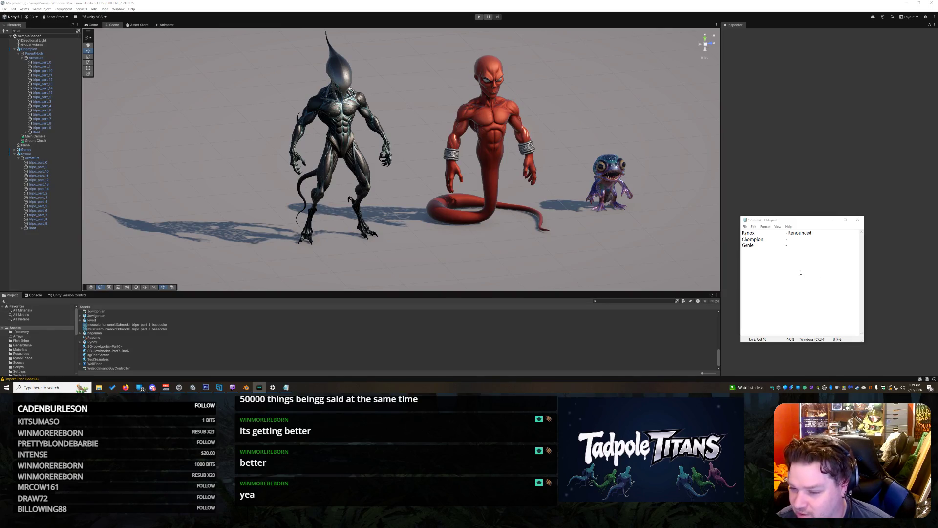
{"action": "left_click", "coordinate": [805, 245]}
{"action": "type", "text": "Deathless"}
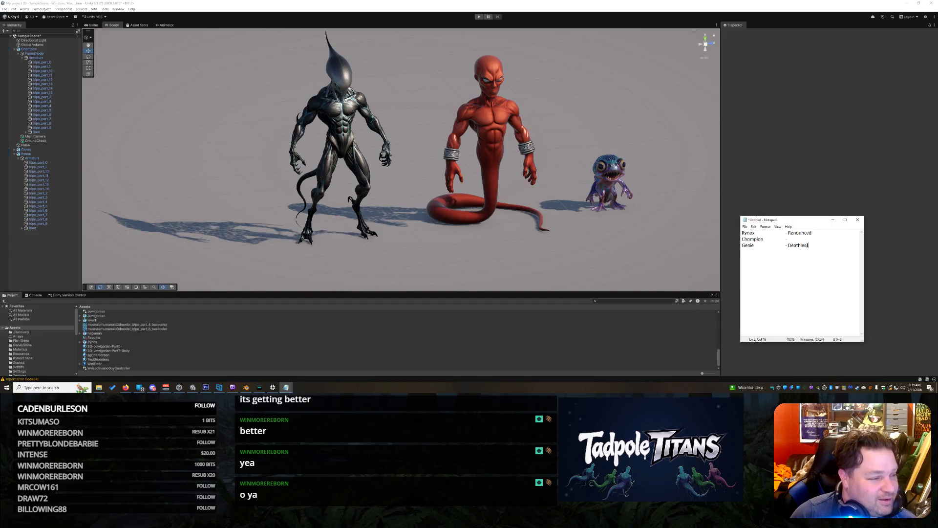
{"action": "key", "text": "XF86AudioRaiseVolume"}
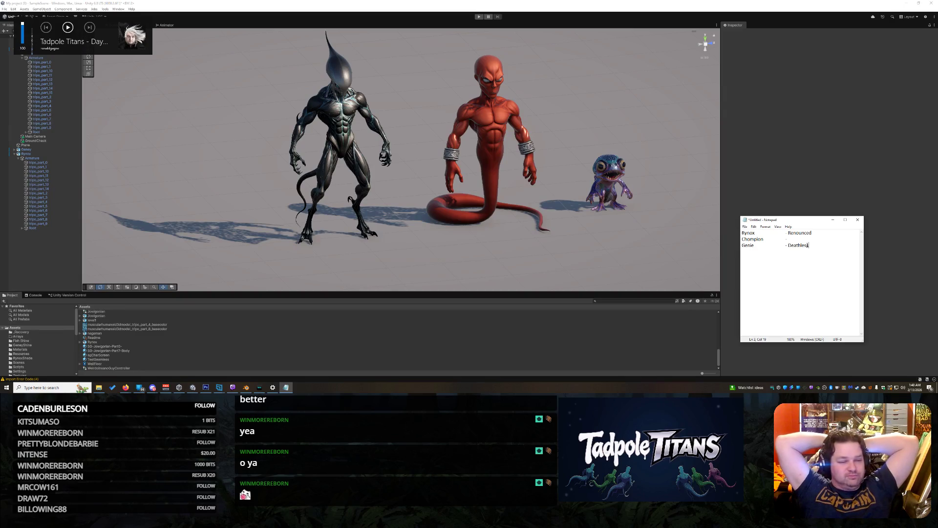
{"action": "key", "text": "Return"}
{"action": "type", "text": "Seb"}
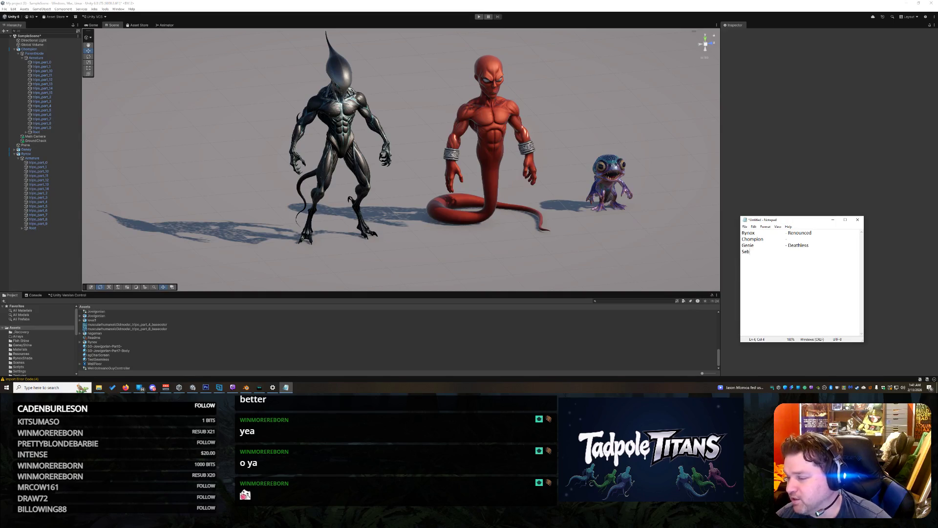
{"action": "key", "text": "alt+Tab"}
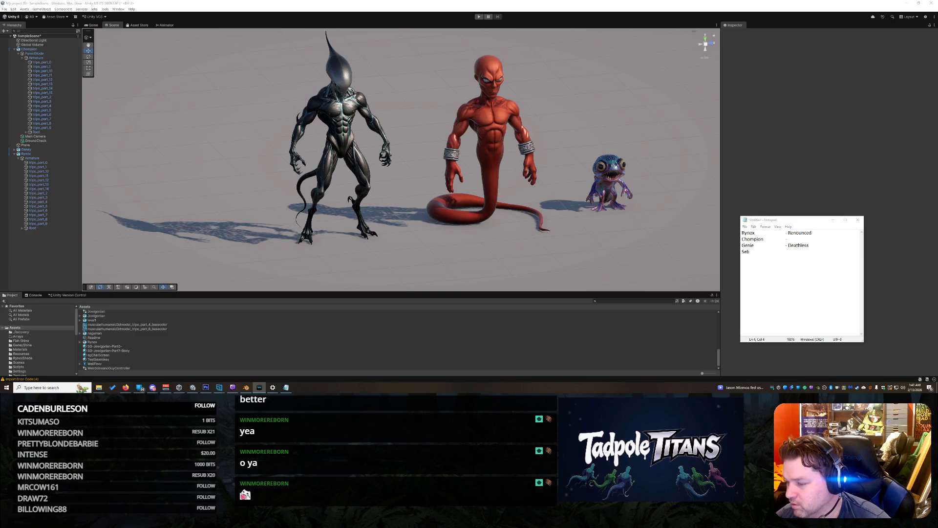
{"action": "left_click", "coordinate": [762, 317]}
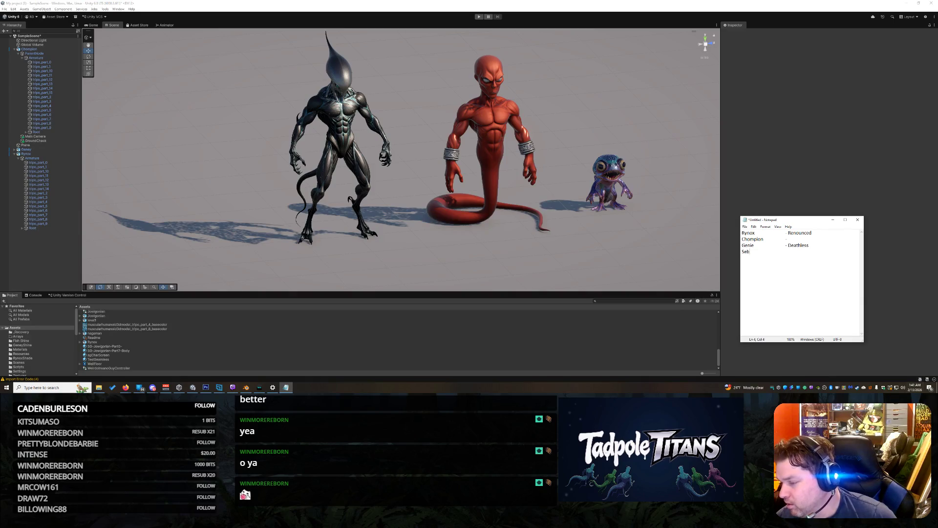
{"action": "key", "text": "alt+Tab"}
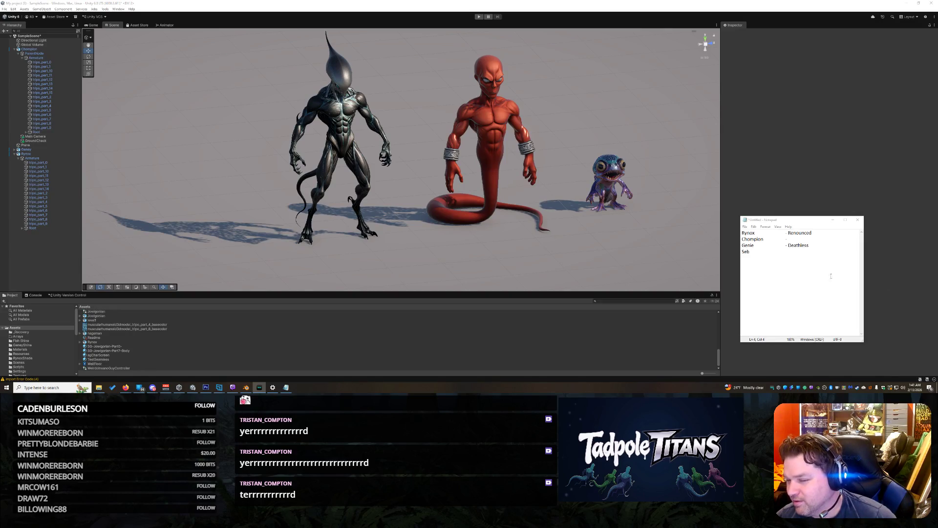
- Write 'Chipmunk' after 'Chompion -' in the Notepad character list
{"action": "left_click", "coordinate": [792, 240]}
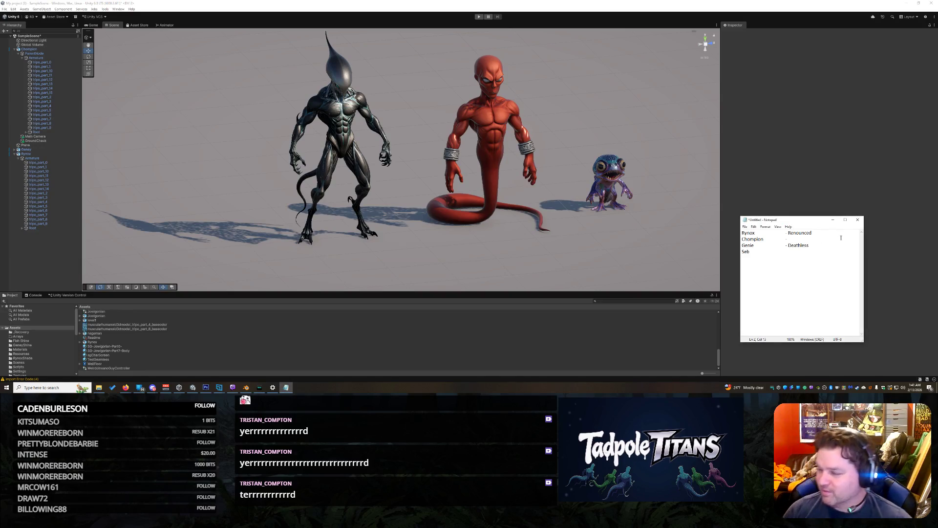
{"action": "type", "text": "Chipmu"}
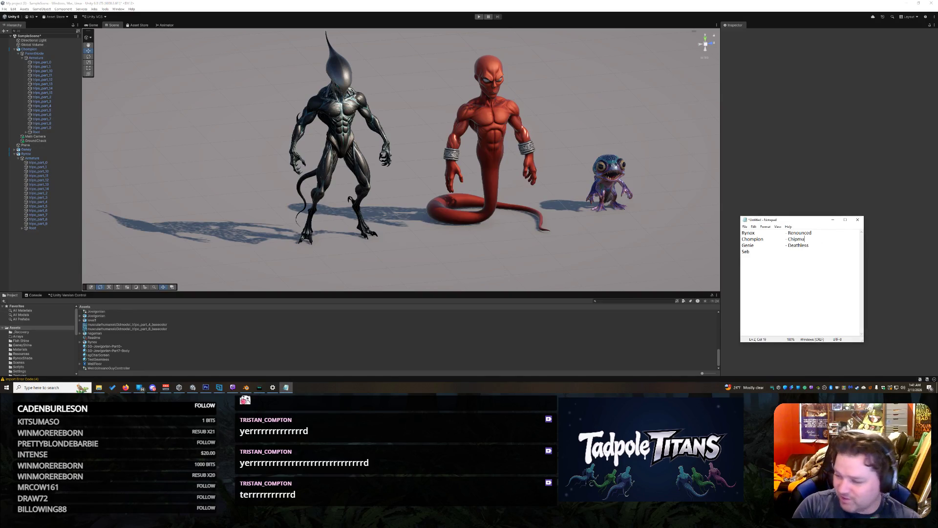
{"action": "type", "text": "nk"}
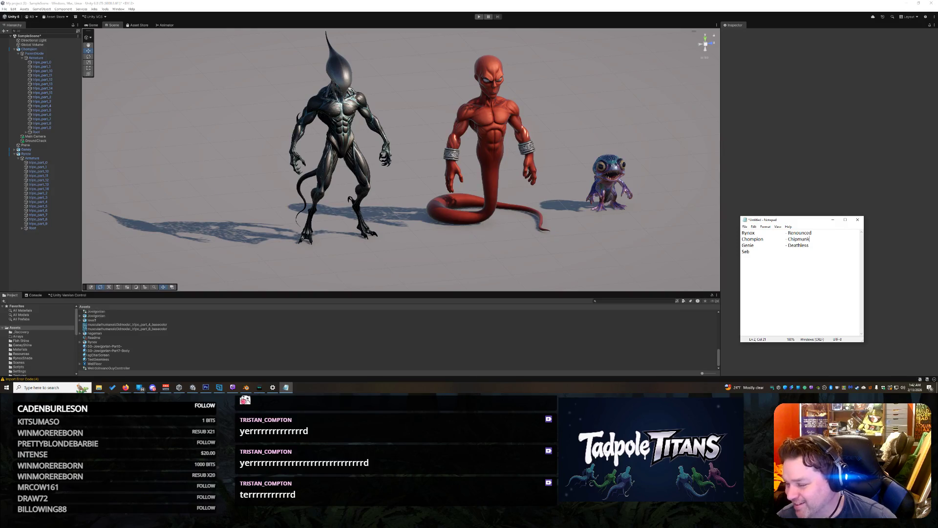
{"action": "key", "text": "alt+Tab"}
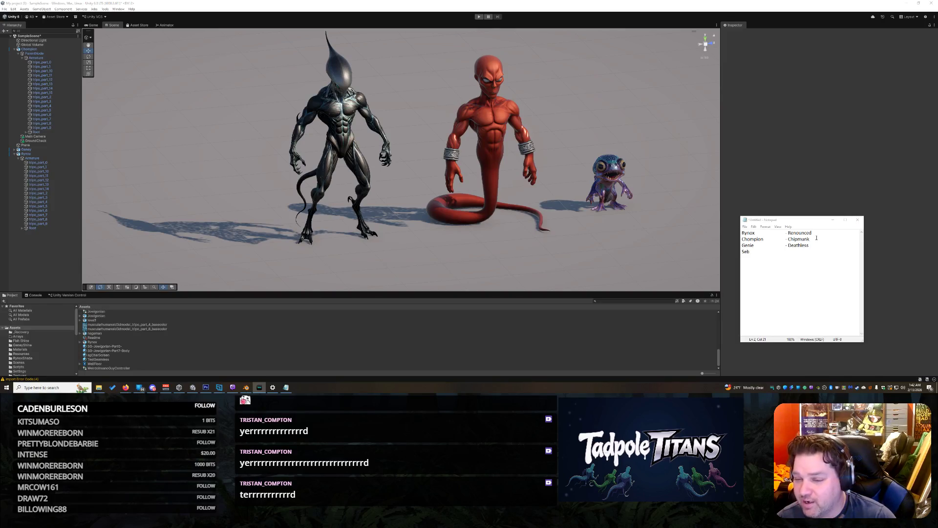
- Delete 'Chipmunk' from Chompion's line, then show the desktop and restore the windows
{"action": "left_click_drag", "start_coordinate": [816, 237], "coordinate": [787, 239]}
{"action": "key", "text": "BackSpace"}
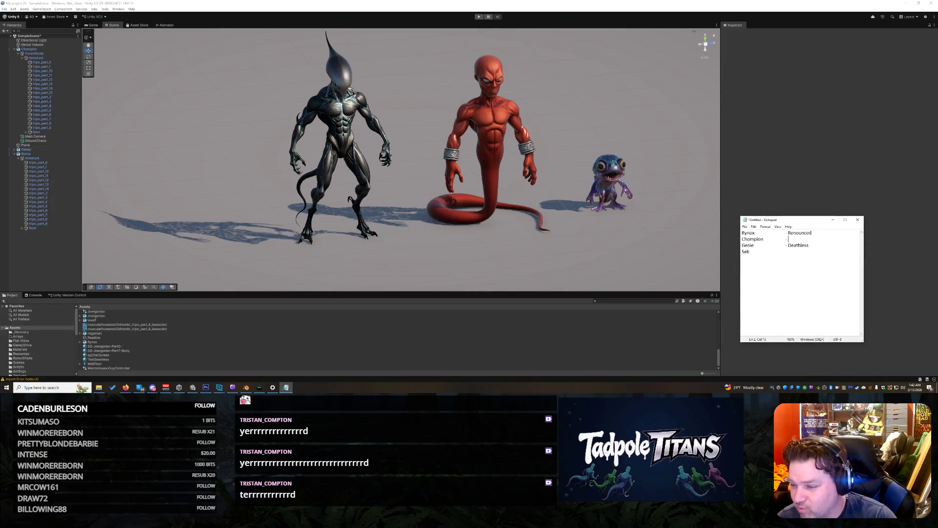
{"action": "key", "text": "alt+Tab"}
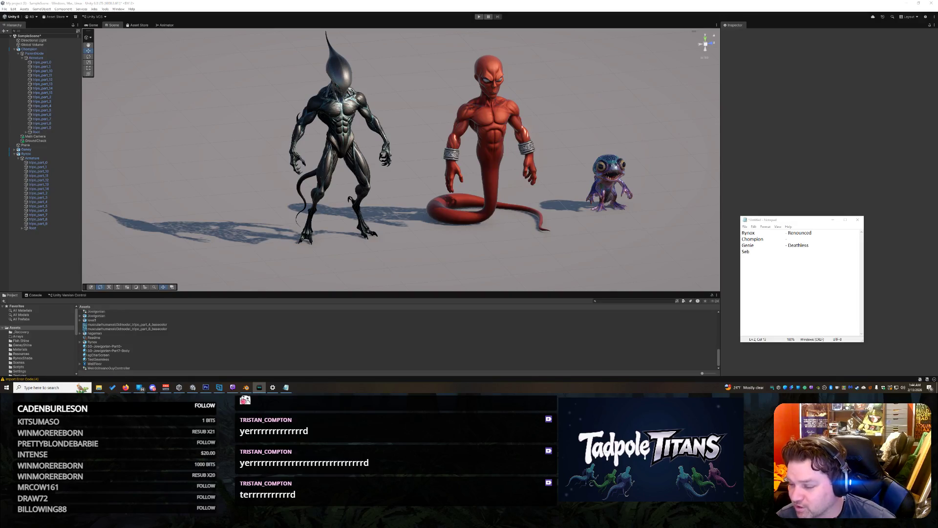
{"action": "key", "text": "super+d"}
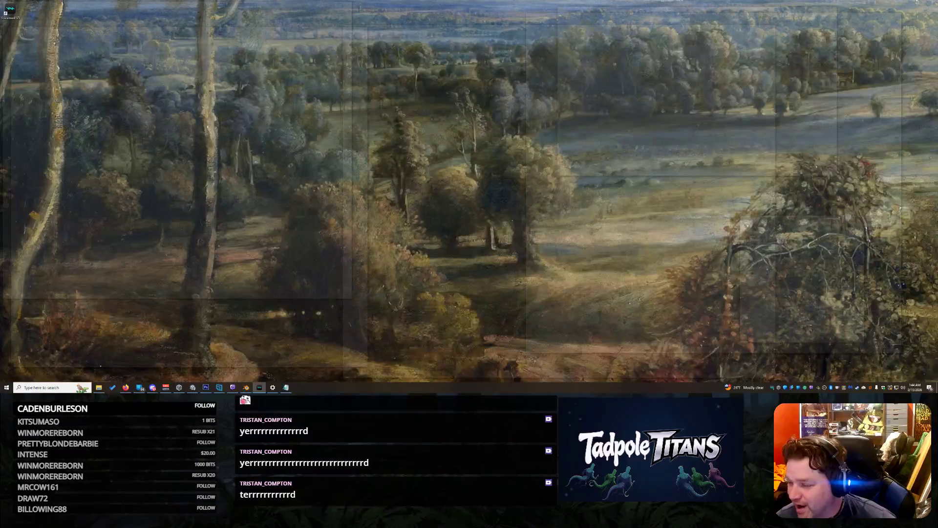
{"action": "key", "text": "super+d"}
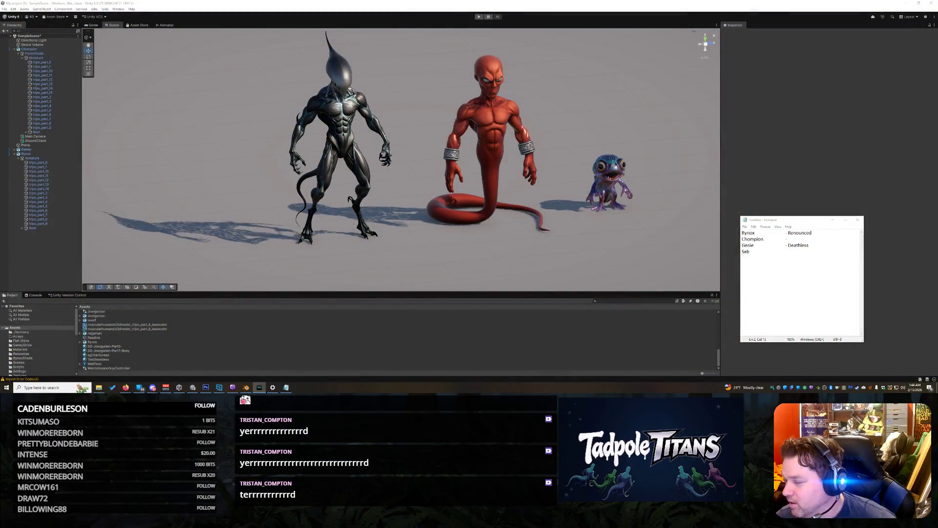
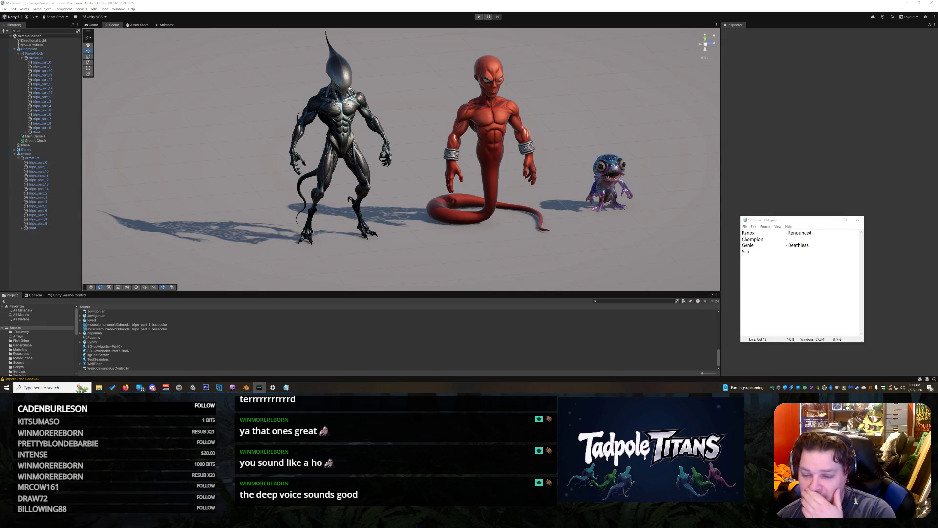
- Append '- Barbarian' to the Seb line, matching the Deathless entry's dash format
{"action": "left_click", "coordinate": [808, 254]}
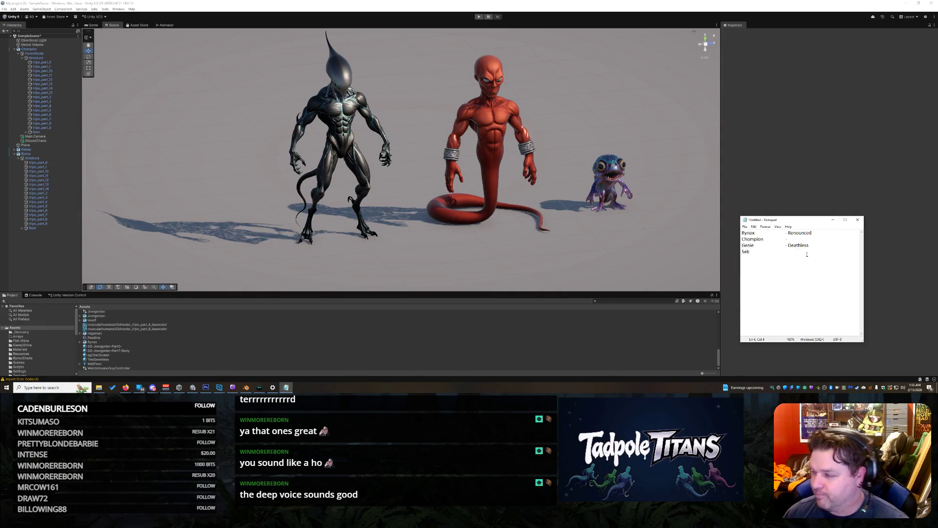
{"action": "type", "text": "- "}
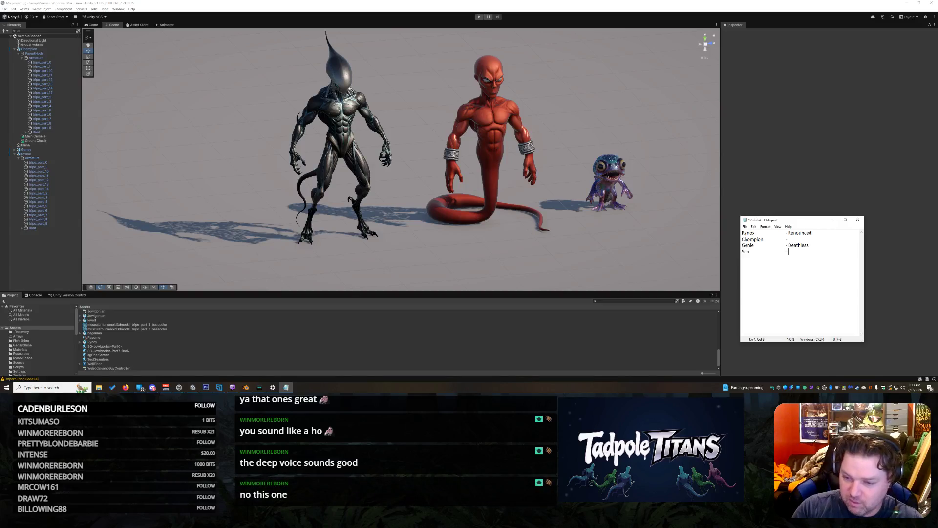
{"action": "type", "text": "Barba"}
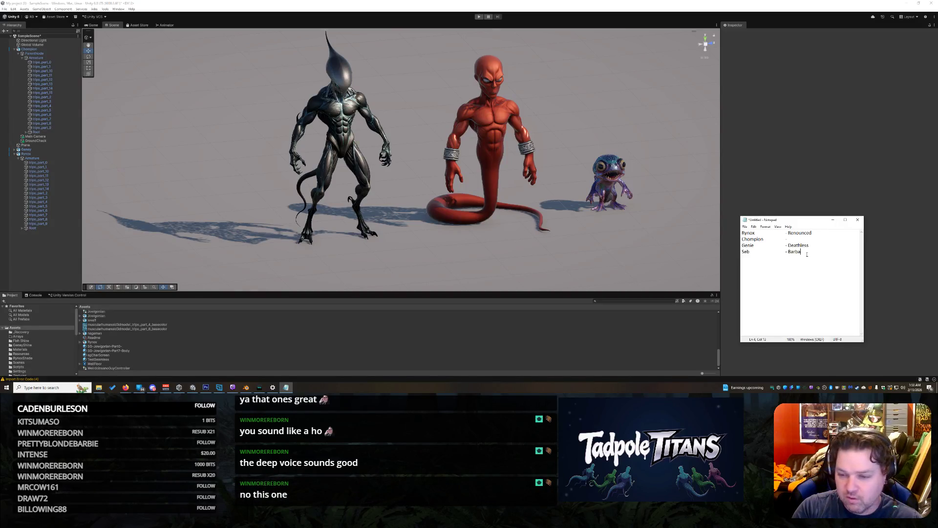
{"action": "type", "text": "rian"}
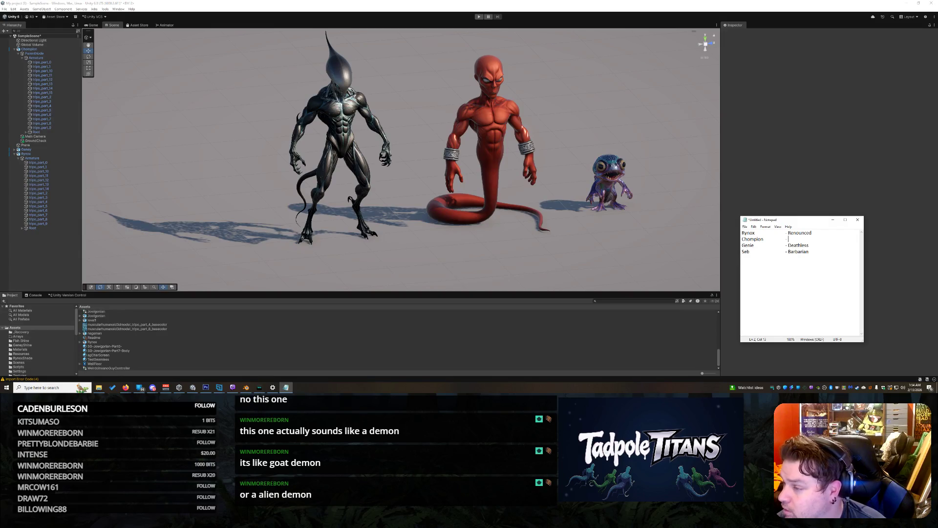
{"action": "key", "text": "alt+Tab"}
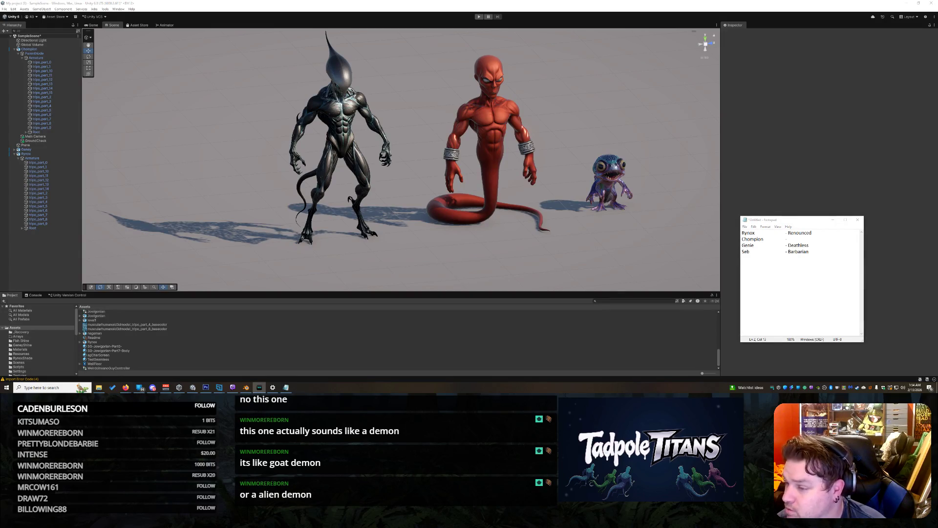